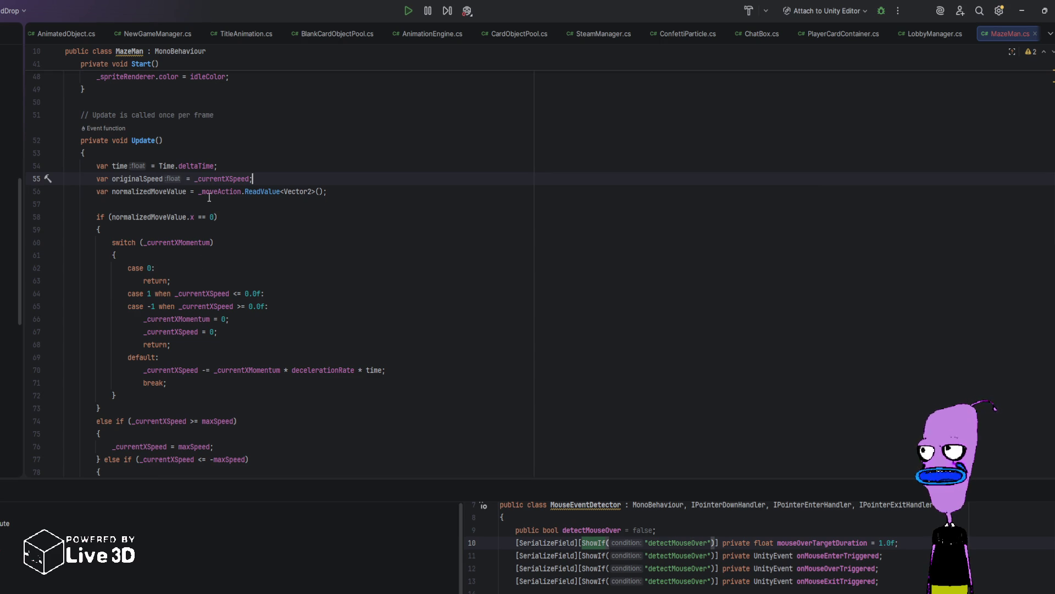
# Step: Place the cursor on blank line 57 of MazeMan.cs, after the X-momentum switch
pyautogui.click(209, 198)
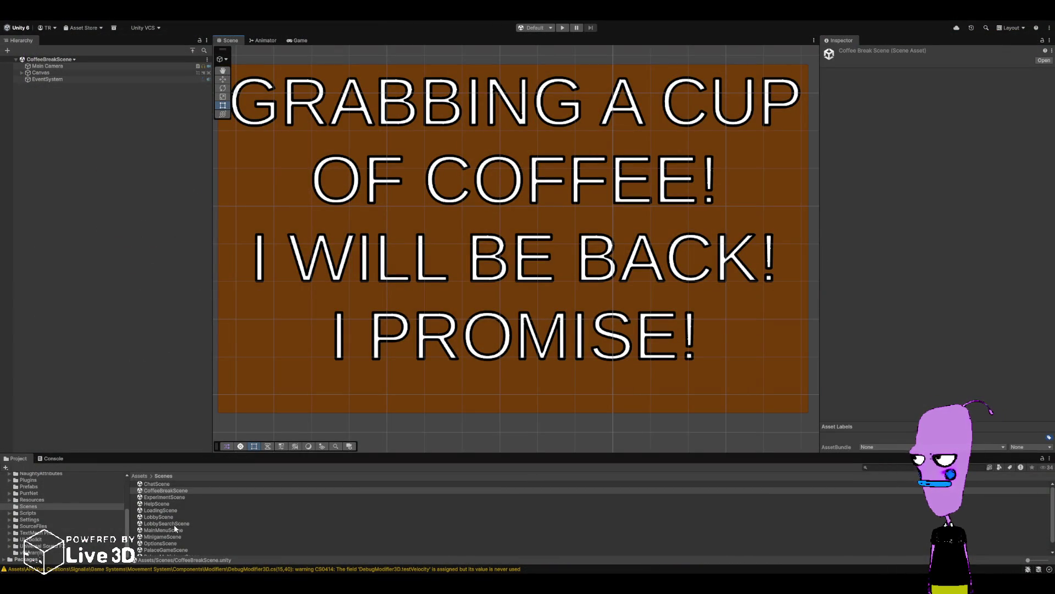
# Step: Open MinigameScene from the Project panel and frame the gradient background in view
pyautogui.scroll(-1, 175, 527)
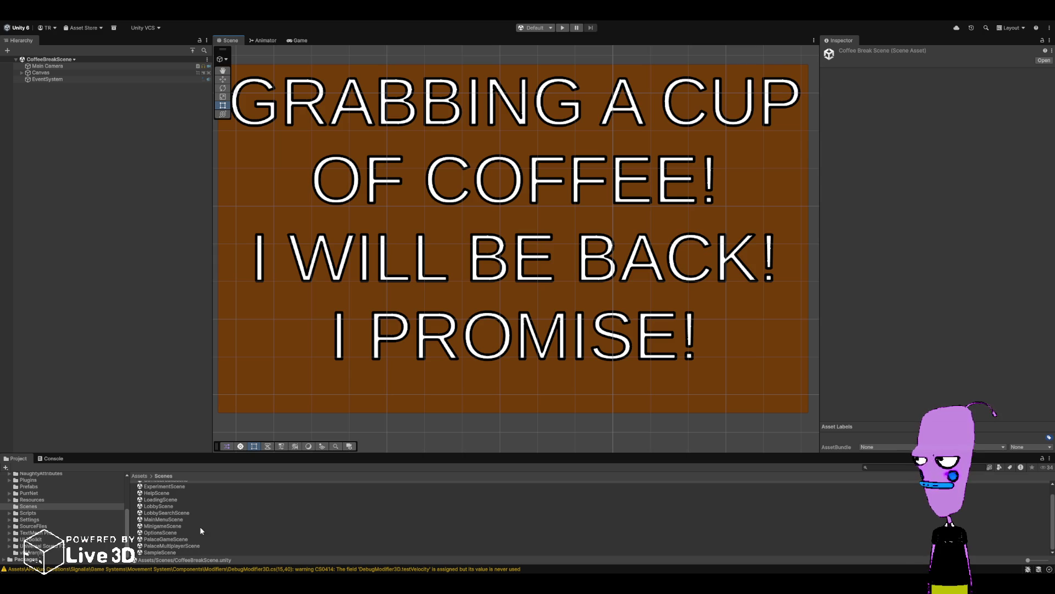
pyautogui.doubleClick(164, 526)
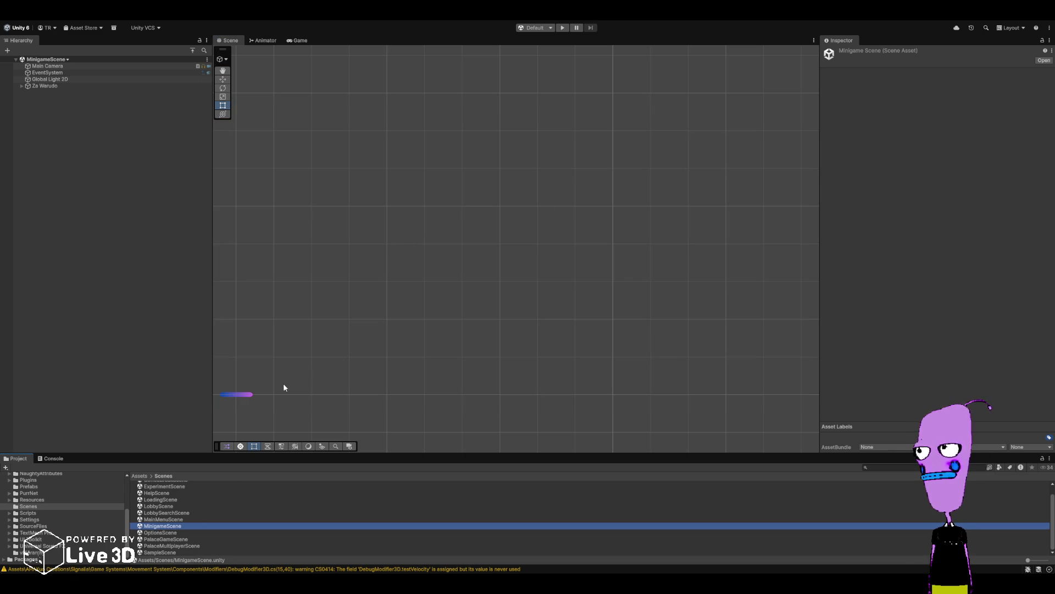
pyautogui.press('f')
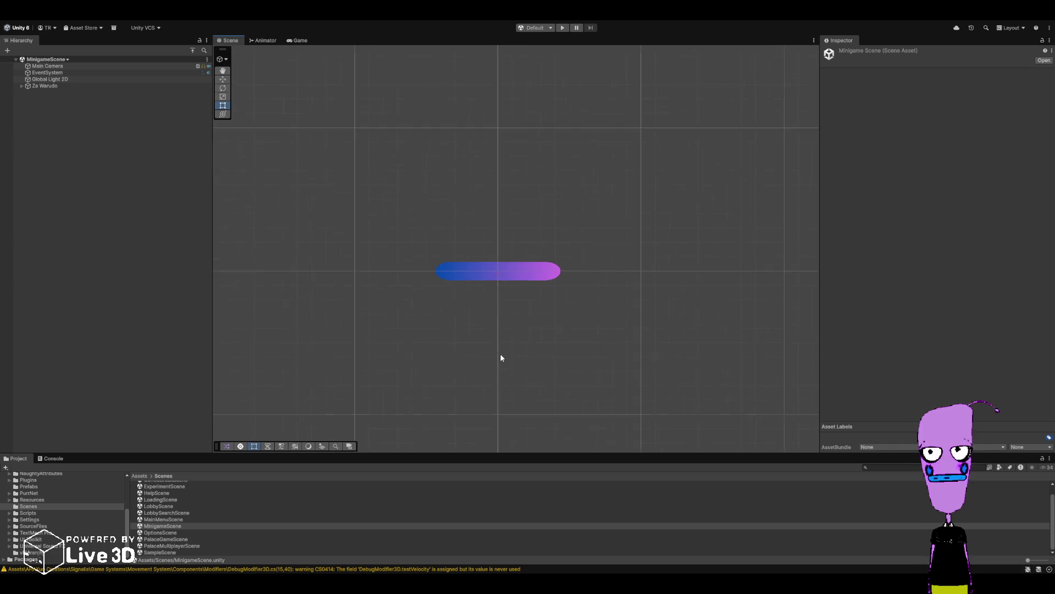
pyautogui.scroll(10, 501, 358)
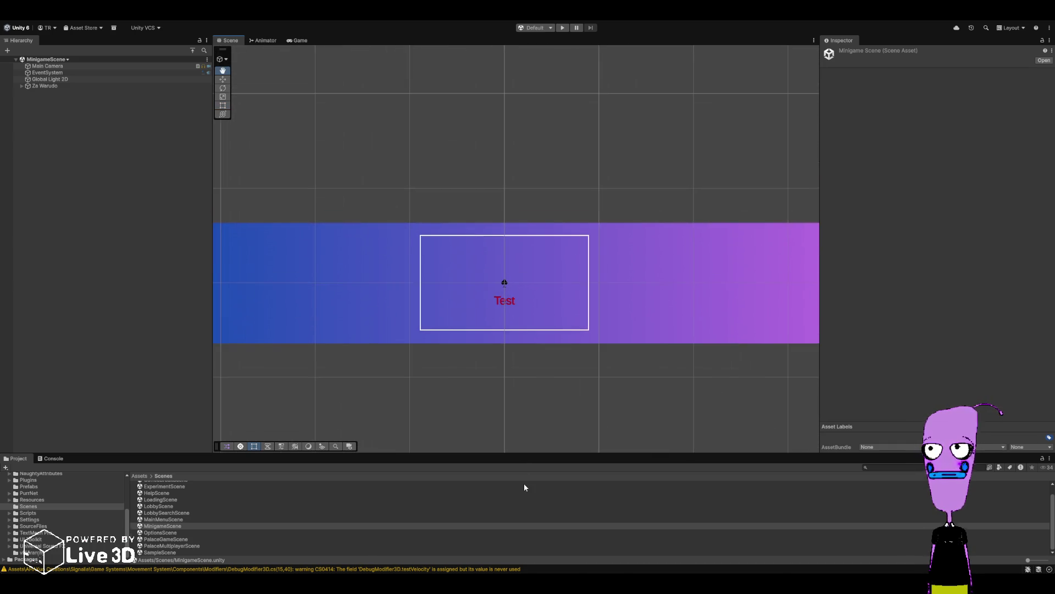
pyautogui.scroll(2, 524, 487)
pyautogui.scroll(5, 523, 396)
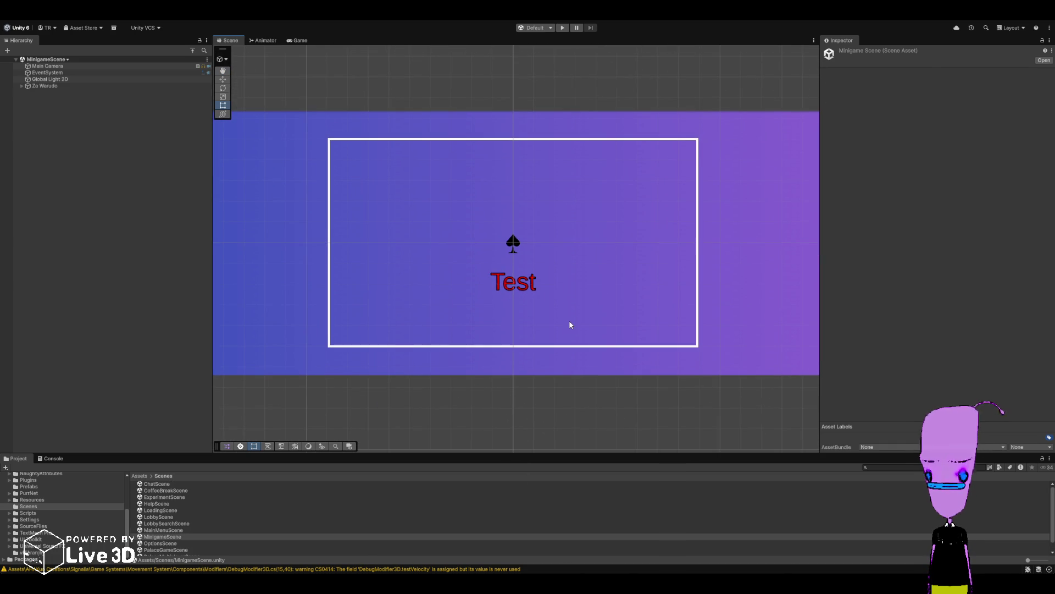
pyautogui.click(570, 325)
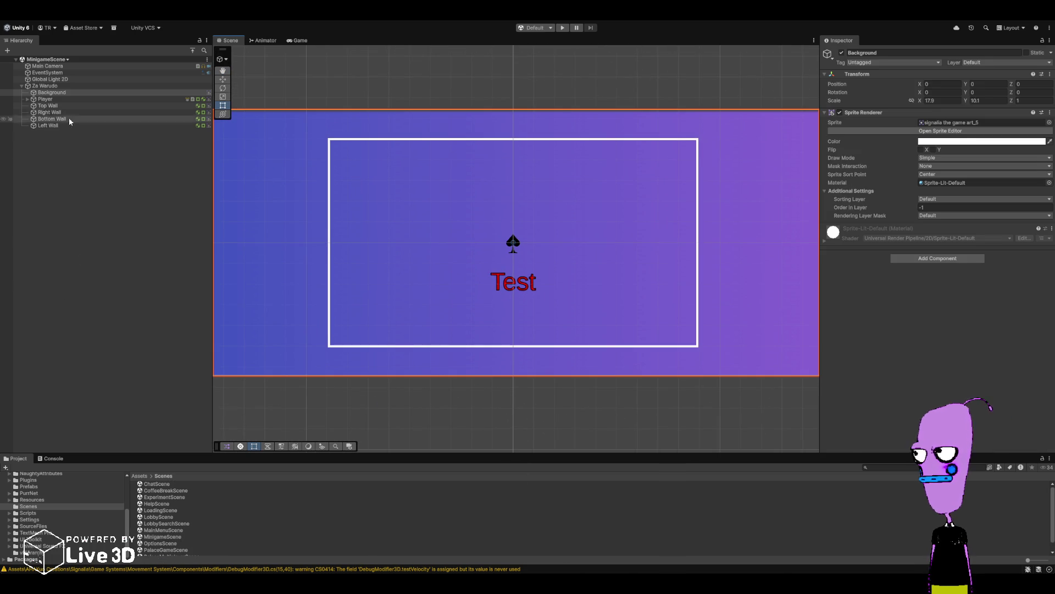
# Step: Delete the Player's Canvas child that holds the Test text
pyautogui.click(45, 99)
pyautogui.click(27, 99)
pyautogui.click(55, 107)
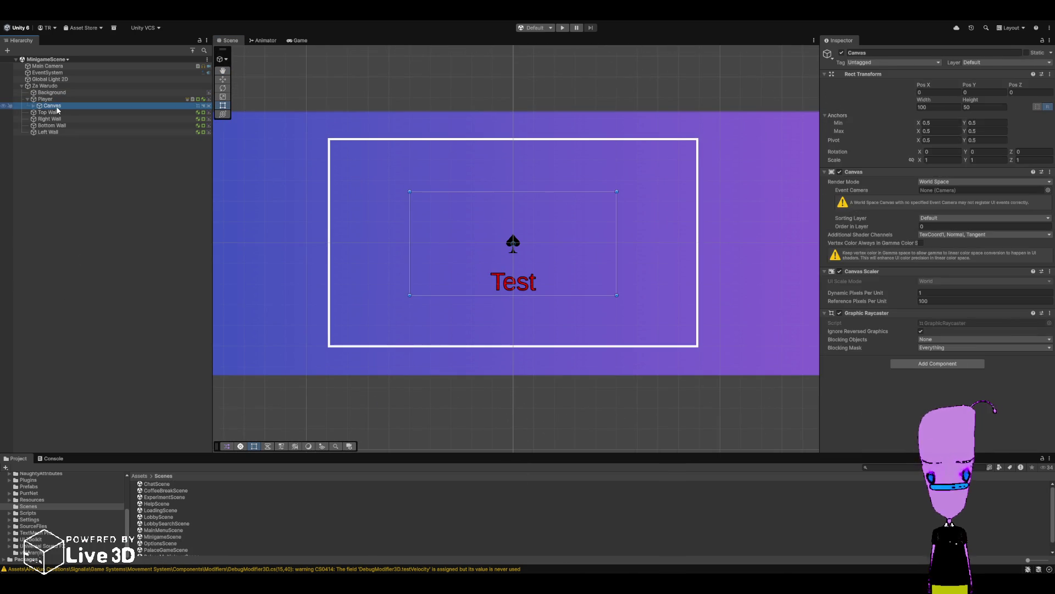
pyautogui.press('Delete')
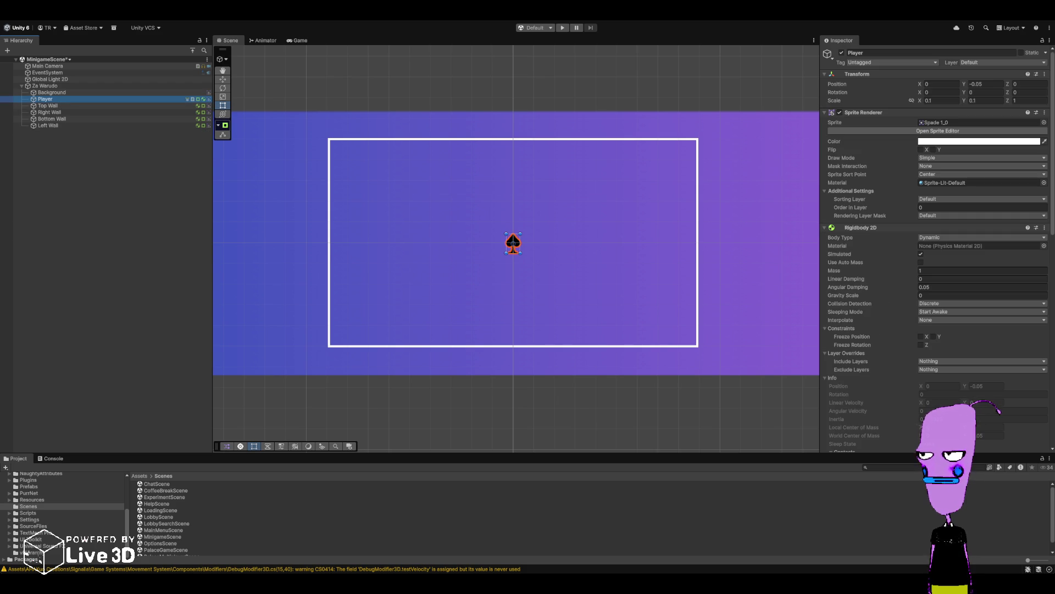
# Step: Remove the line that fetches the TextMeshPro component in MazeMan.cs
pyautogui.hotkey('alt', 'Tab')
pyautogui.scroll(10, 248, 314)
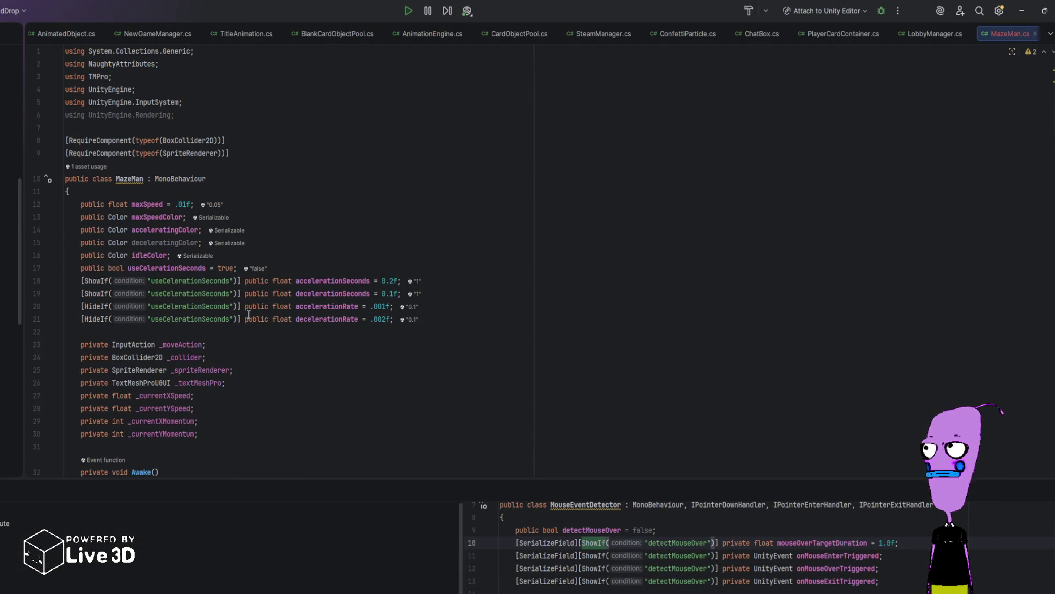
pyautogui.scroll(-10, 249, 314)
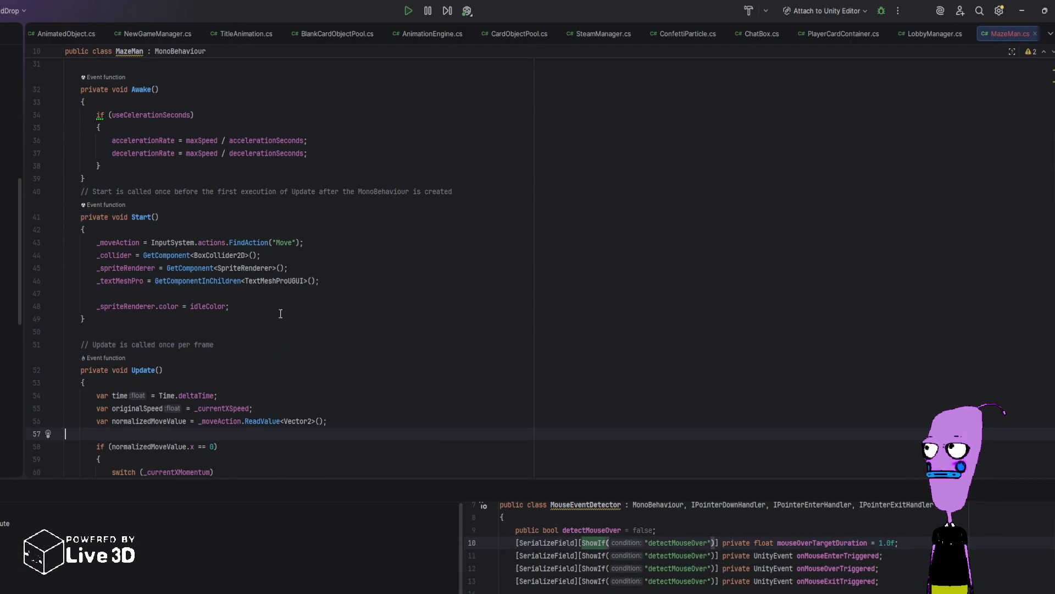
pyautogui.moveTo(331, 280); pyautogui.dragTo(308, 268)
pyautogui.press('BackSpace')
# Step: Delete the sprite renderer colour setup lines and the four colour fields
pyautogui.scroll(-7, 291, 386)
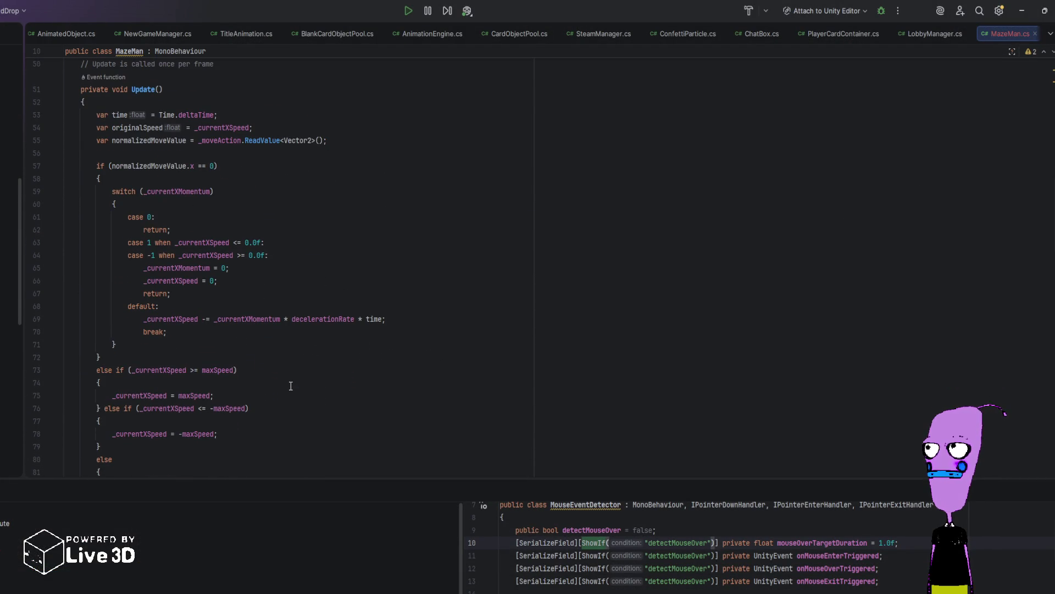
pyautogui.scroll(6, 291, 386)
pyautogui.click(240, 255)
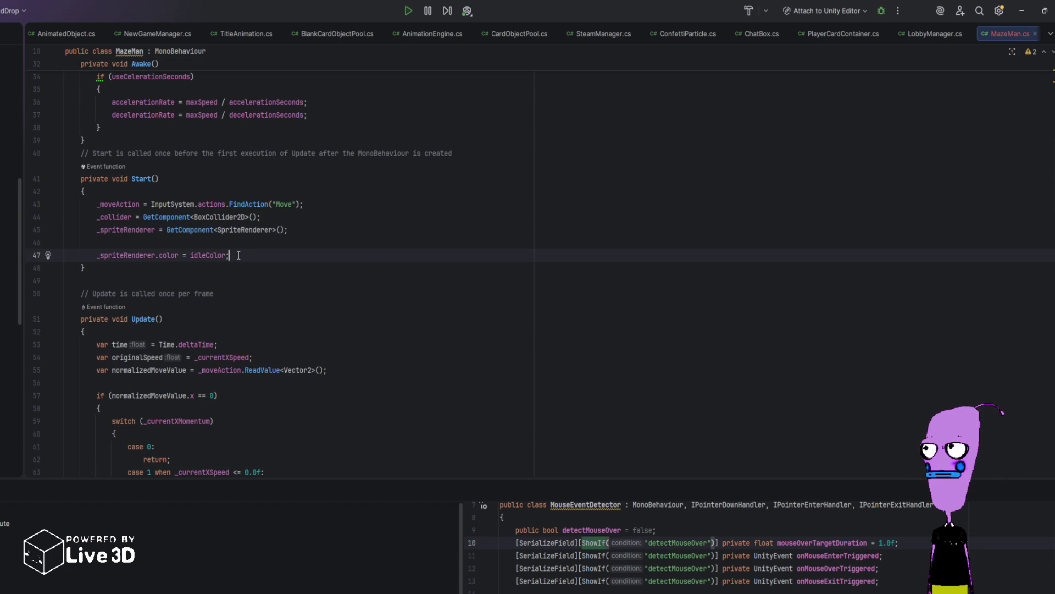
pyautogui.hotkey('shift', 'Up')
pyautogui.hotkey('shift', 'Up')
pyautogui.hotkey('shift', 'Up')
pyautogui.press('BackSpace')
pyautogui.scroll(11, 230, 246)
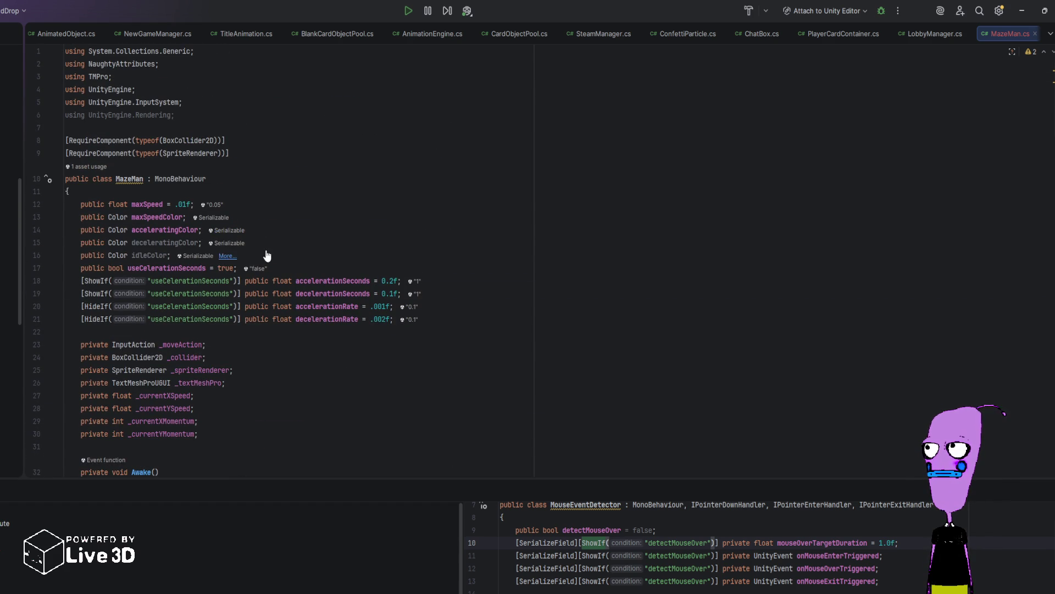
pyautogui.click(291, 254)
pyautogui.hotkey('shift', 'Up')
pyautogui.hotkey('shift', 'Up')
pyautogui.hotkey('shift', 'Up')
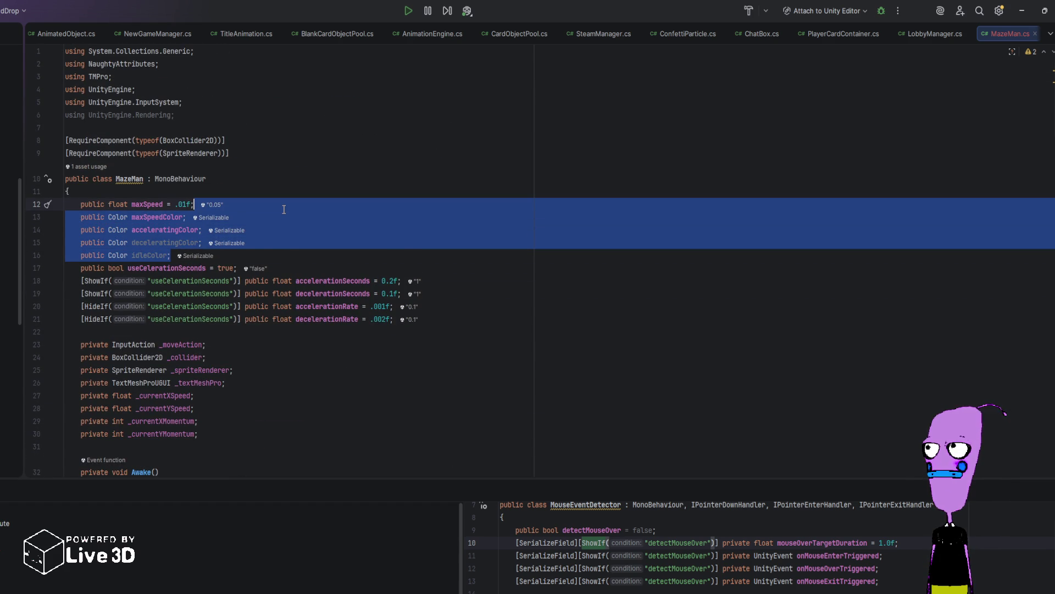
pyautogui.press('BackSpace')
# Step: Delete both maxSpeedColor text colour lines and the acceleratingColor line
pyautogui.scroll(-20, 212, 373)
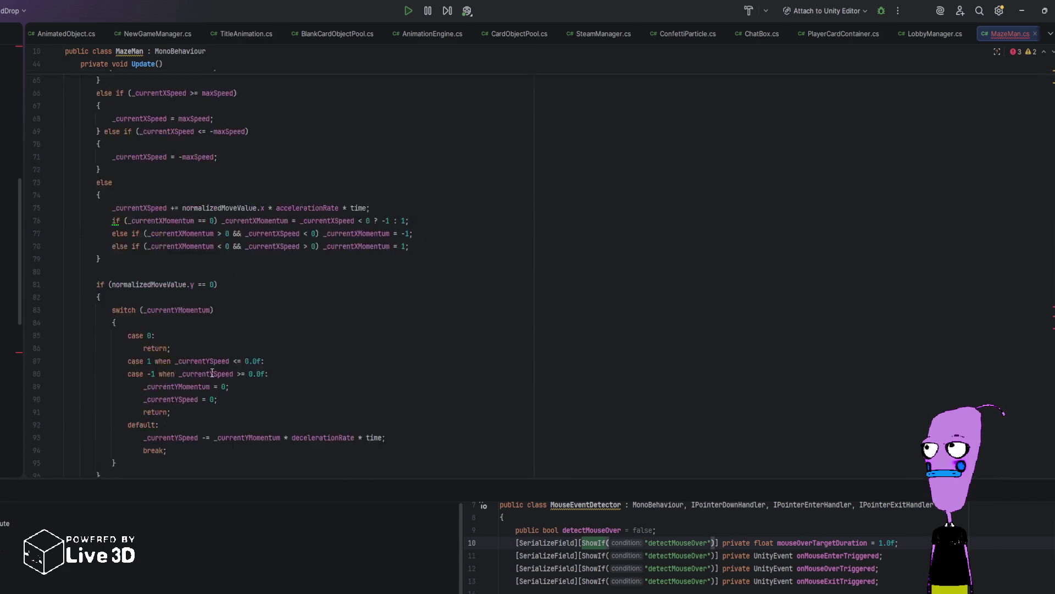
pyautogui.scroll(6, 212, 372)
pyautogui.click(262, 369)
pyautogui.hotkey('shift', 'Up')
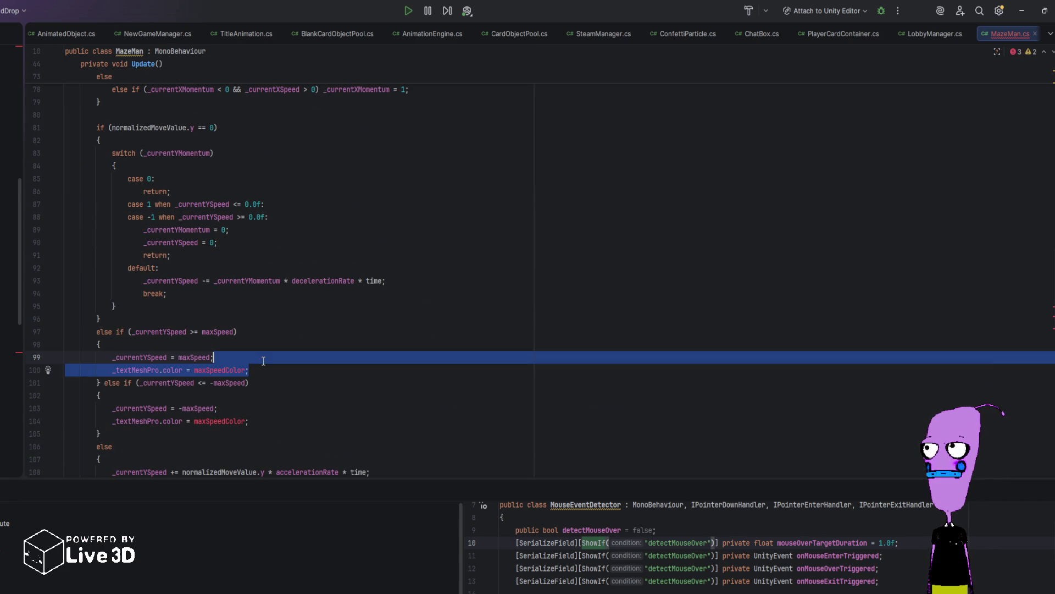
pyautogui.press('BackSpace')
pyautogui.click(265, 407)
pyautogui.hotkey('shift', 'Up')
pyautogui.press('BackSpace')
pyautogui.scroll(-3, 265, 405)
pyautogui.moveTo(264, 344); pyautogui.dragTo(390, 329)
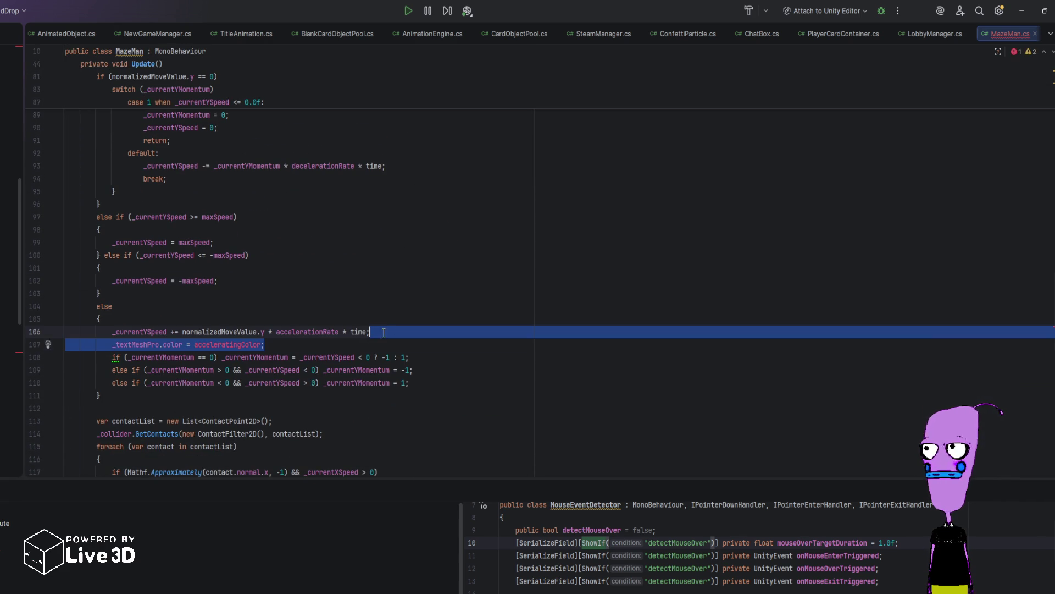
pyautogui.press('BackSpace')
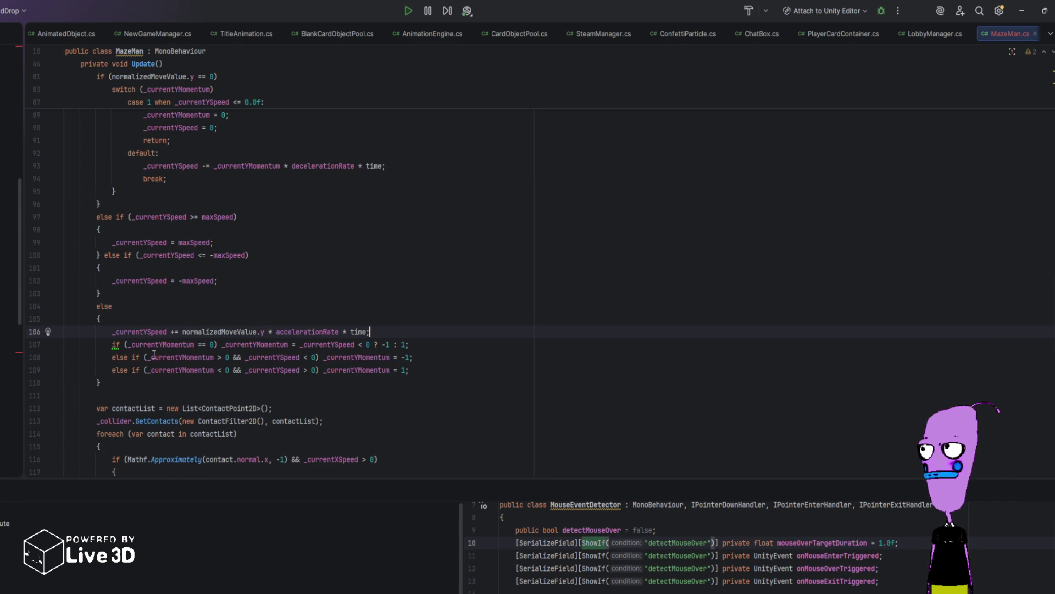
# Step: Delete the Debug.Log line and the line updating the speed text
pyautogui.scroll(-5, 154, 354)
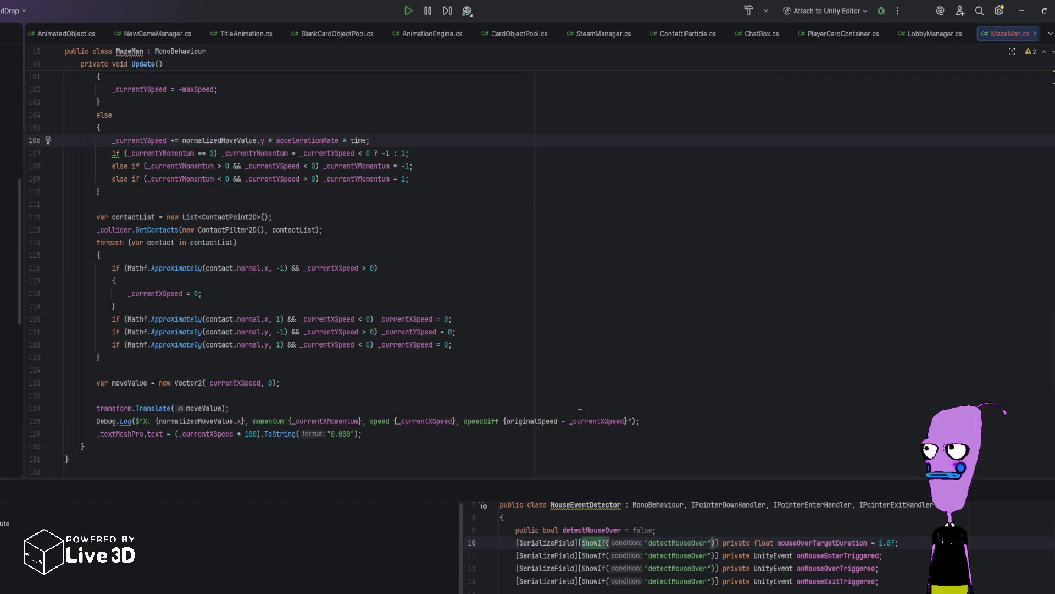
pyautogui.click(637, 421)
pyautogui.hotkey('shift', 'Up')
pyautogui.press('BackSpace')
pyautogui.click(432, 421)
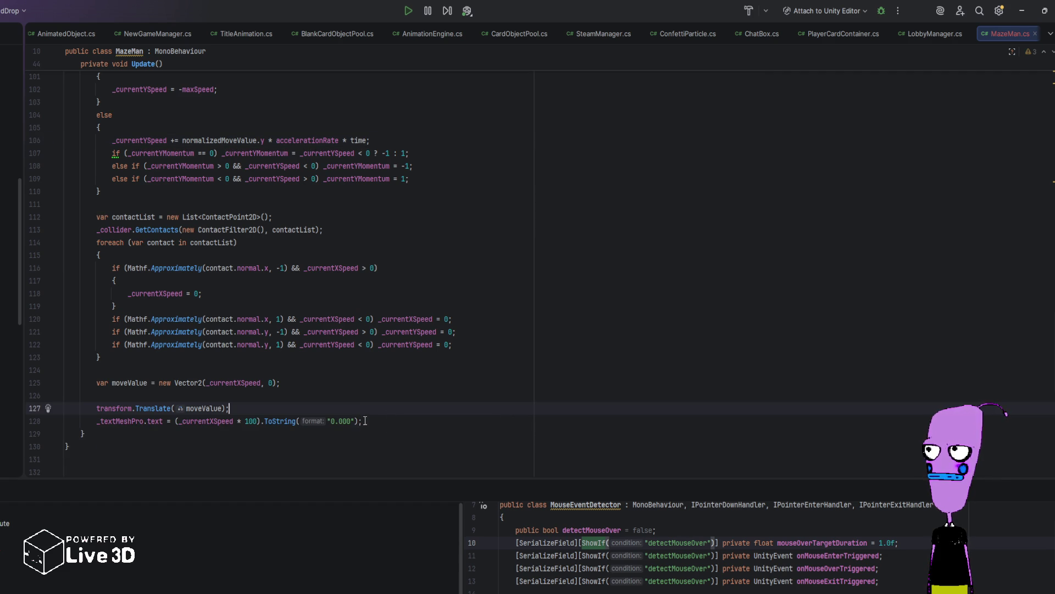
pyautogui.hotkey('shift', 'Up')
pyautogui.press('BackSpace')
# Step: Delete the _textMeshPro field declaration, then run the game in Unity from Rider
pyautogui.scroll(4, 340, 400)
pyautogui.scroll(8, 340, 399)
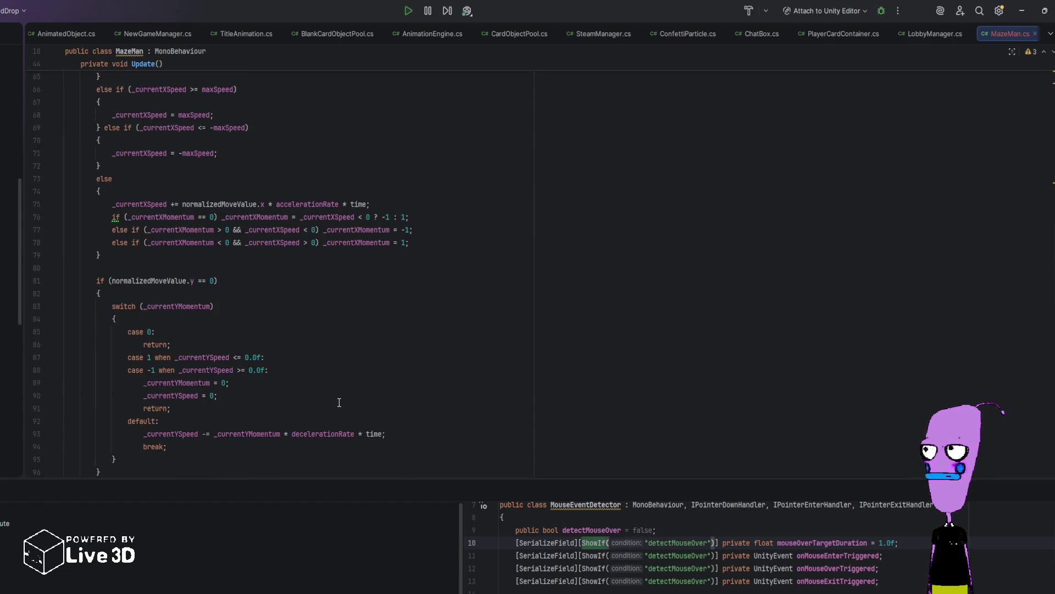
pyautogui.scroll(15, 339, 402)
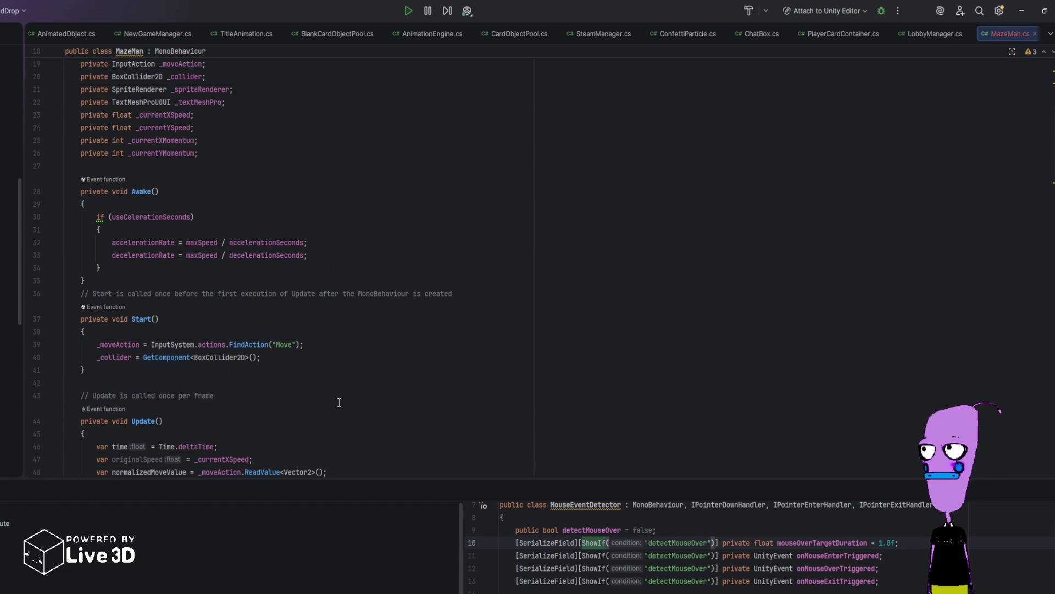
pyautogui.scroll(5, 340, 402)
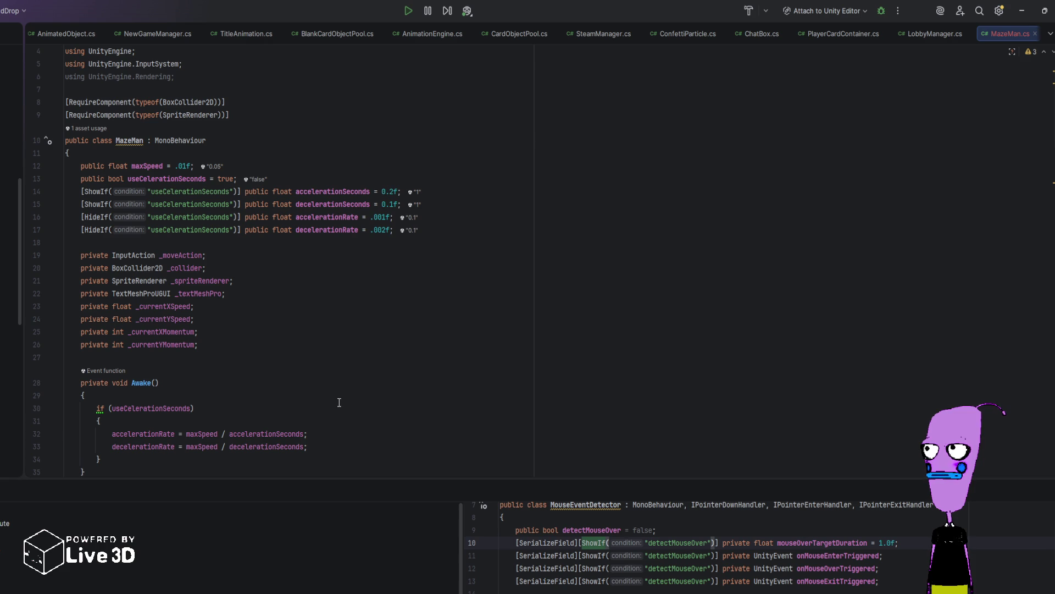
pyautogui.moveTo(228, 294); pyautogui.dragTo(258, 270)
pyautogui.press('BackSpace')
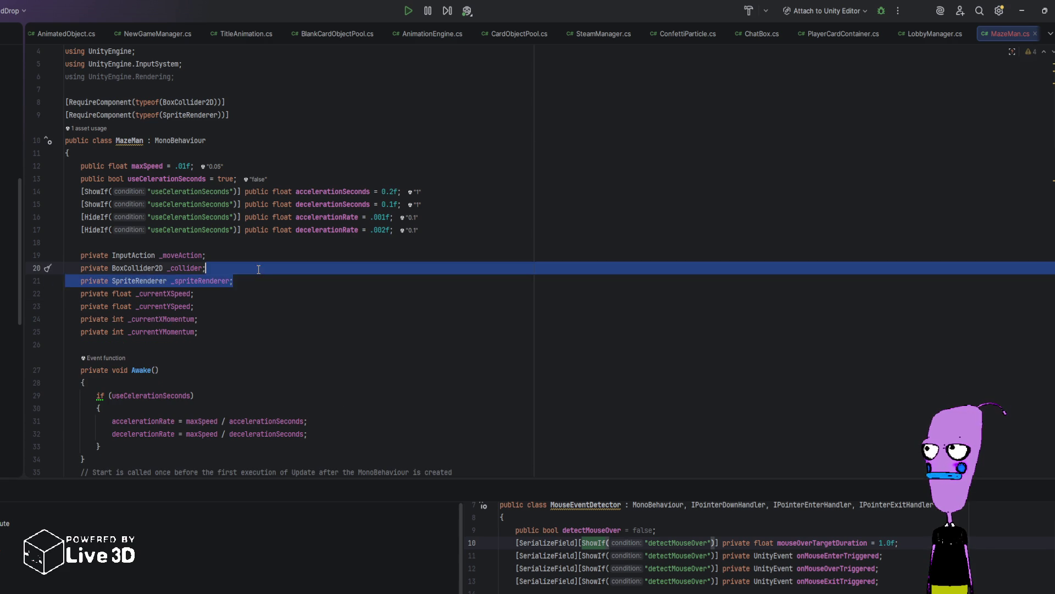
pyautogui.scroll(-18, 269, 308)
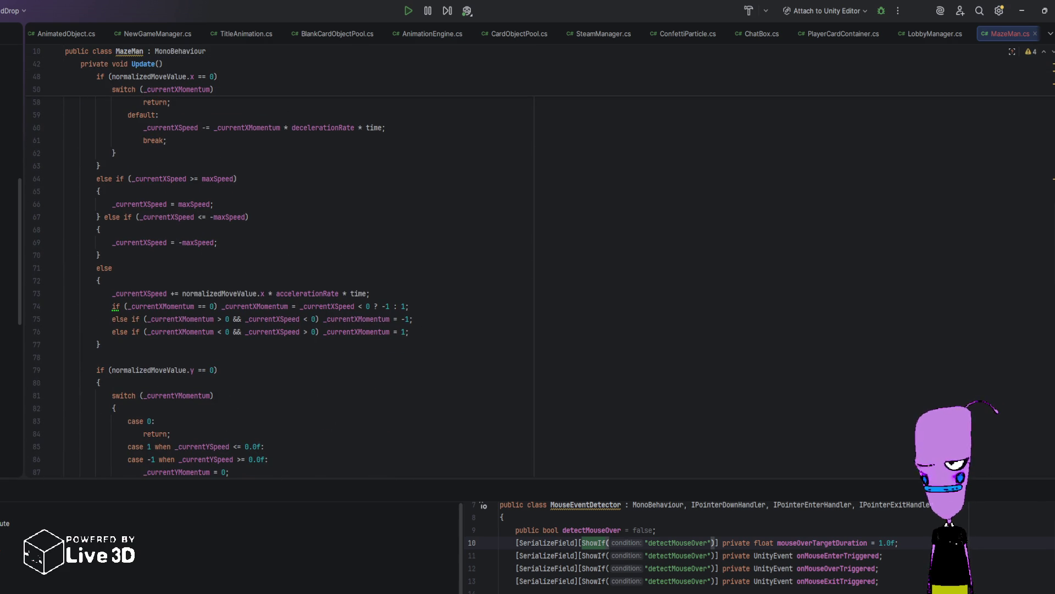
pyautogui.click(467, 11)
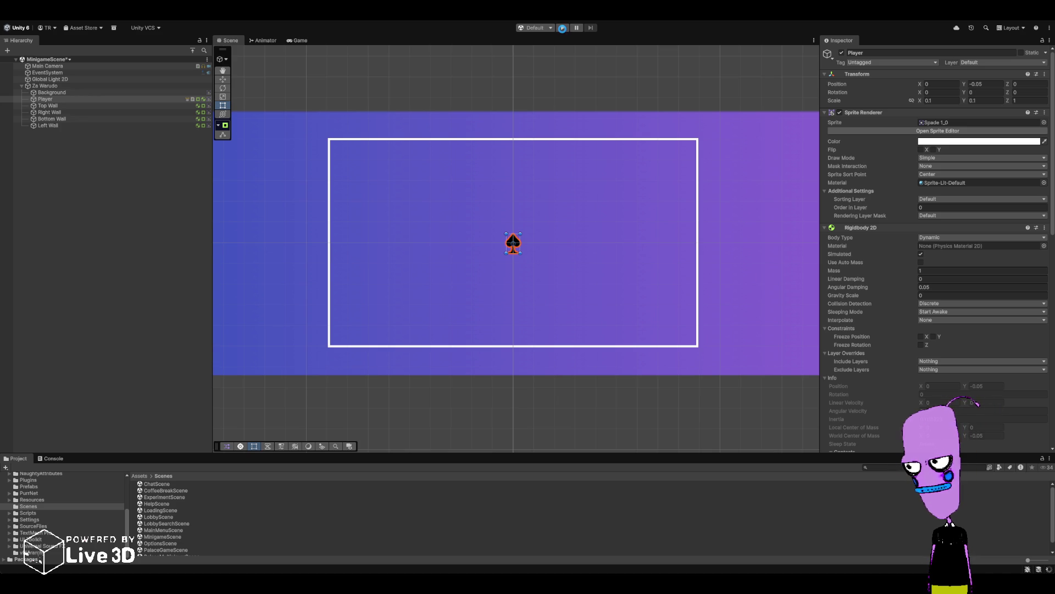
# Step: Restart Play mode and push the spade player right with the D key
pyautogui.click(562, 29)
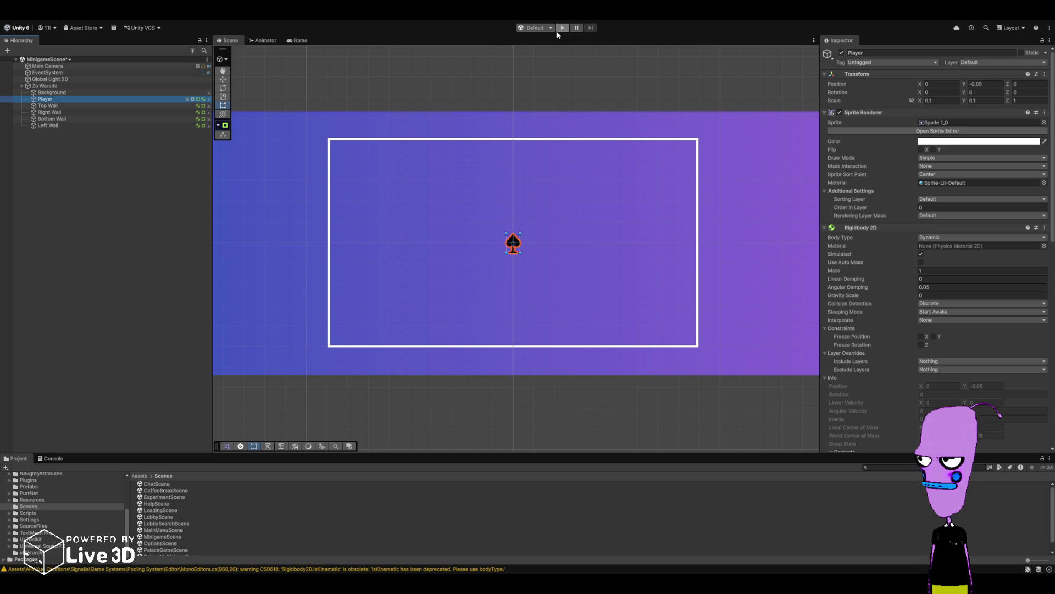
pyautogui.click(557, 29)
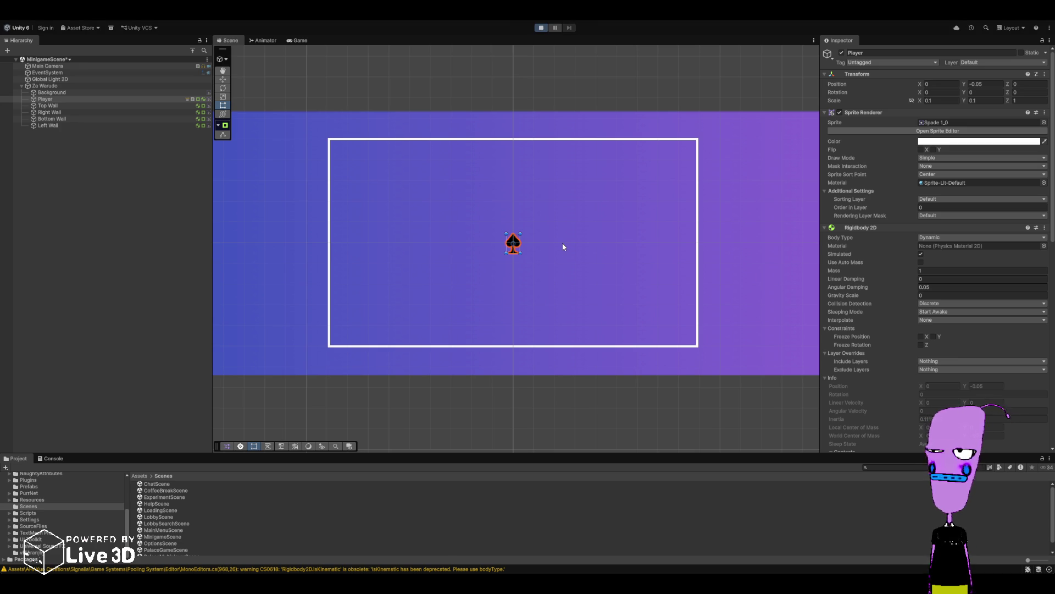
pyautogui.press('d')
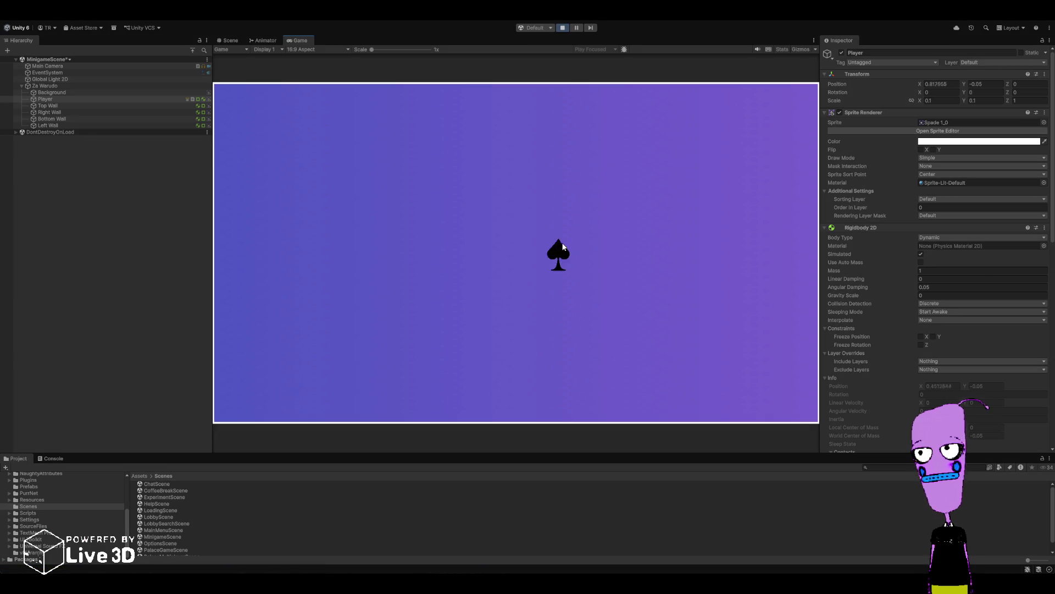
# Step: Stop Play, then change line 123's new Vector2 Y argument from 0 to _currentYSpeed
pyautogui.click(562, 27)
pyautogui.hotkey('alt', 'Tab')
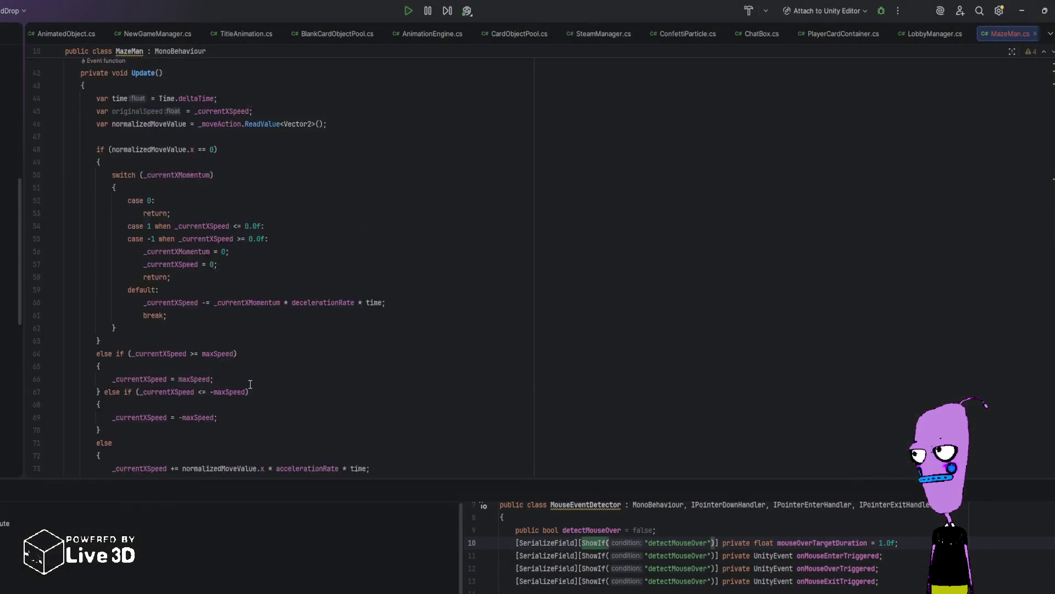
pyautogui.scroll(5, 249, 385)
pyautogui.scroll(-3, 249, 385)
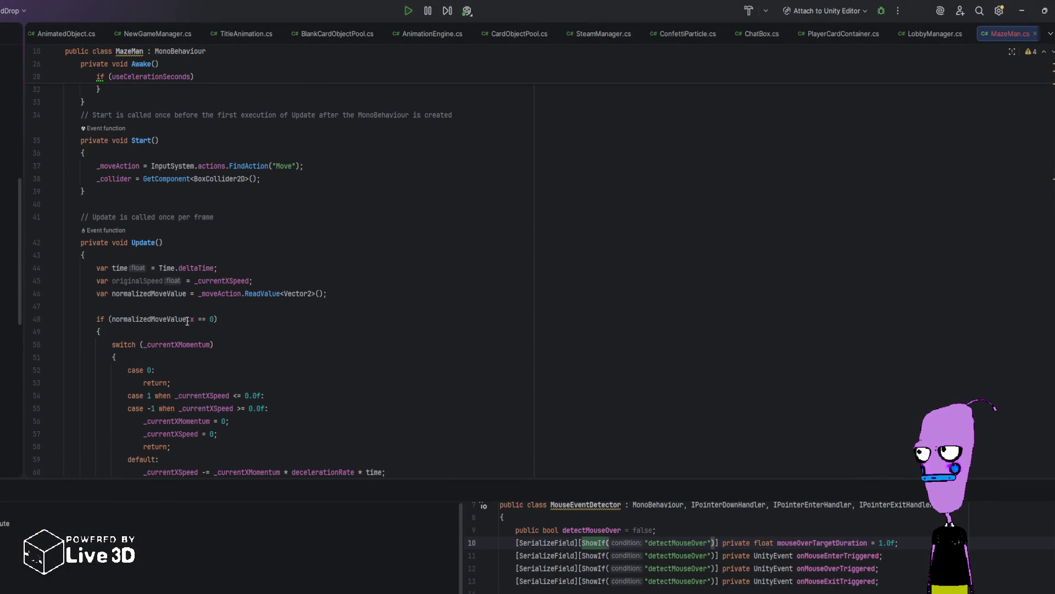
pyautogui.scroll(-10, 210, 373)
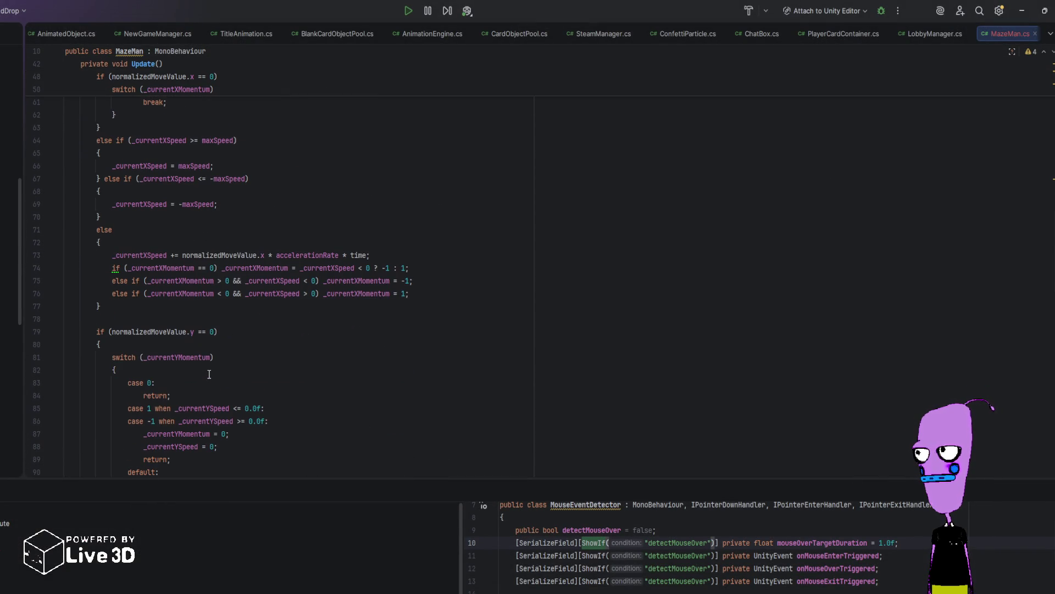
pyautogui.scroll(-15, 209, 375)
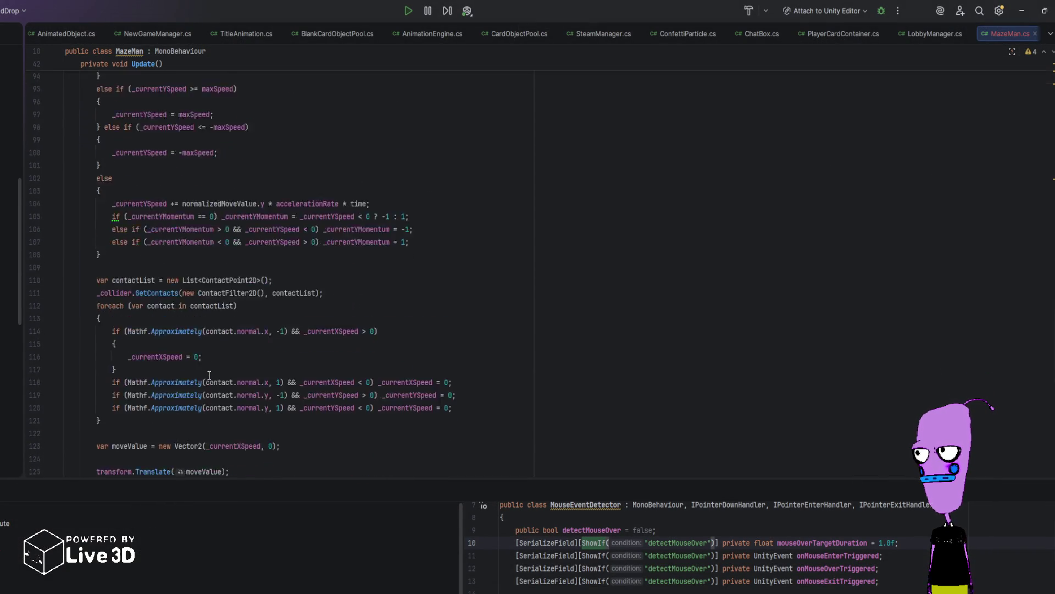
pyautogui.doubleClick(272, 242)
pyautogui.write('_current')
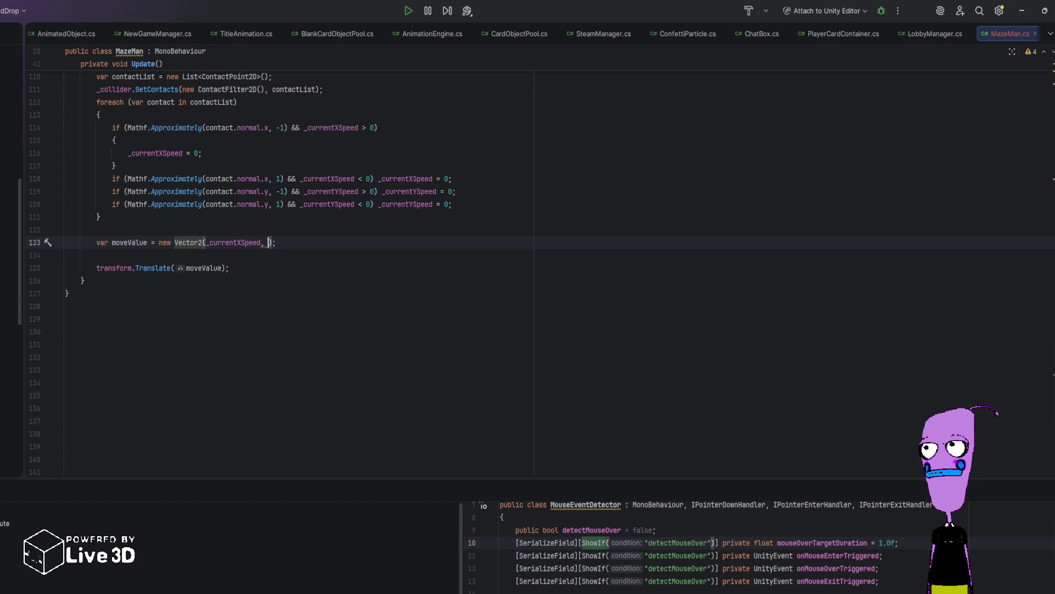
pyautogui.write('YSpeed')
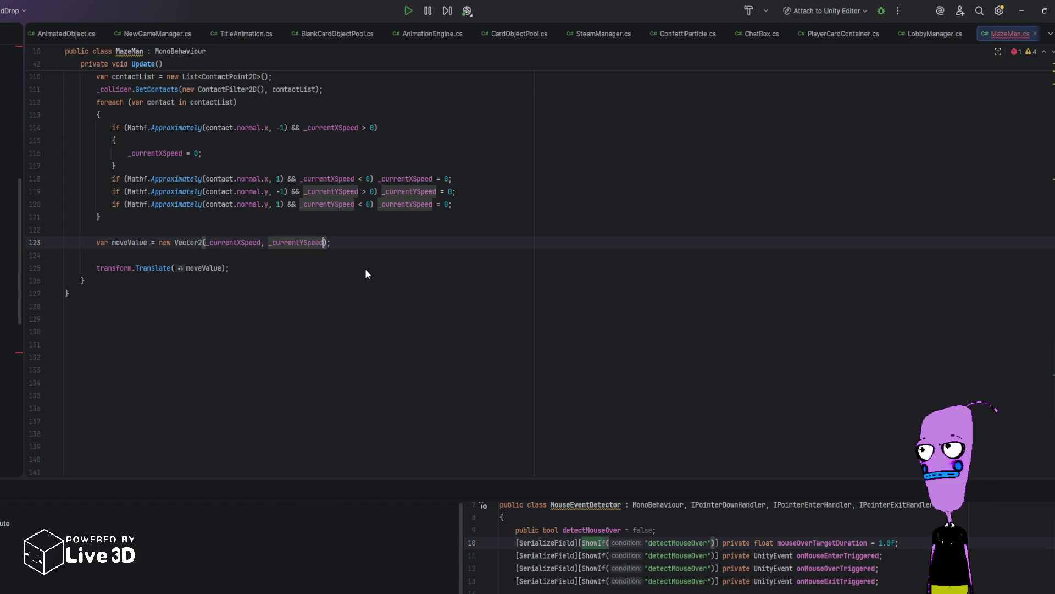
pyautogui.click(389, 237)
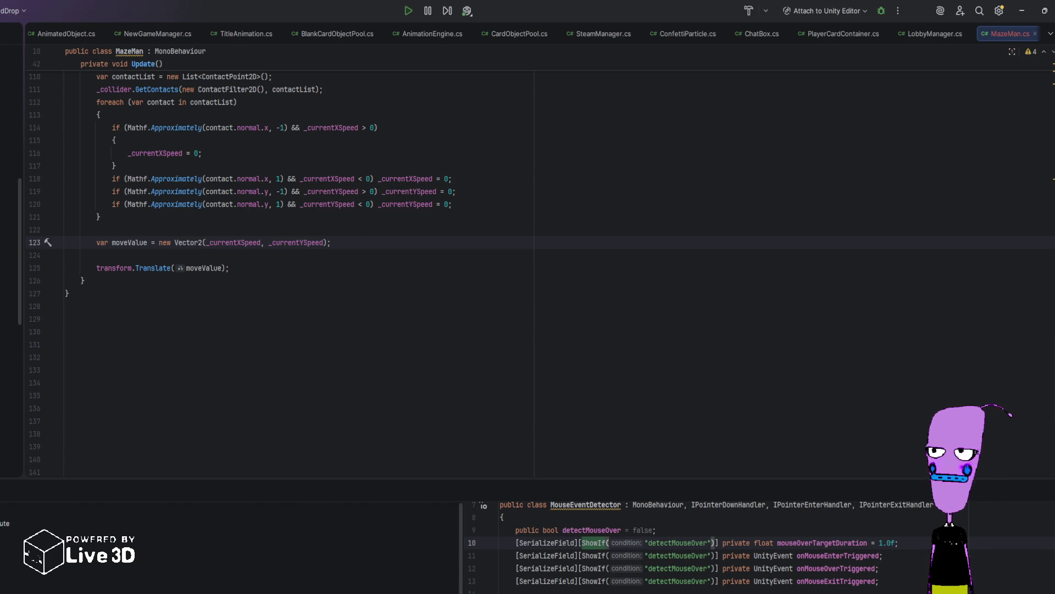
pyautogui.hotkey('alt', 'Tab')
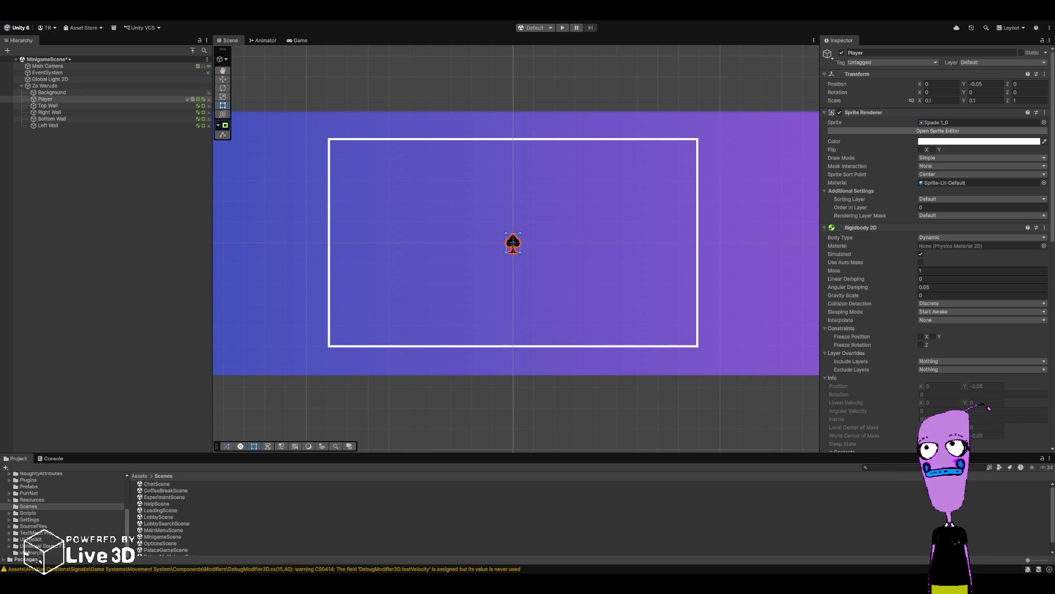
# Step: Start Play and steer the spade up-right, down-left, then down-right with the arrow keys
pyautogui.click(563, 28)
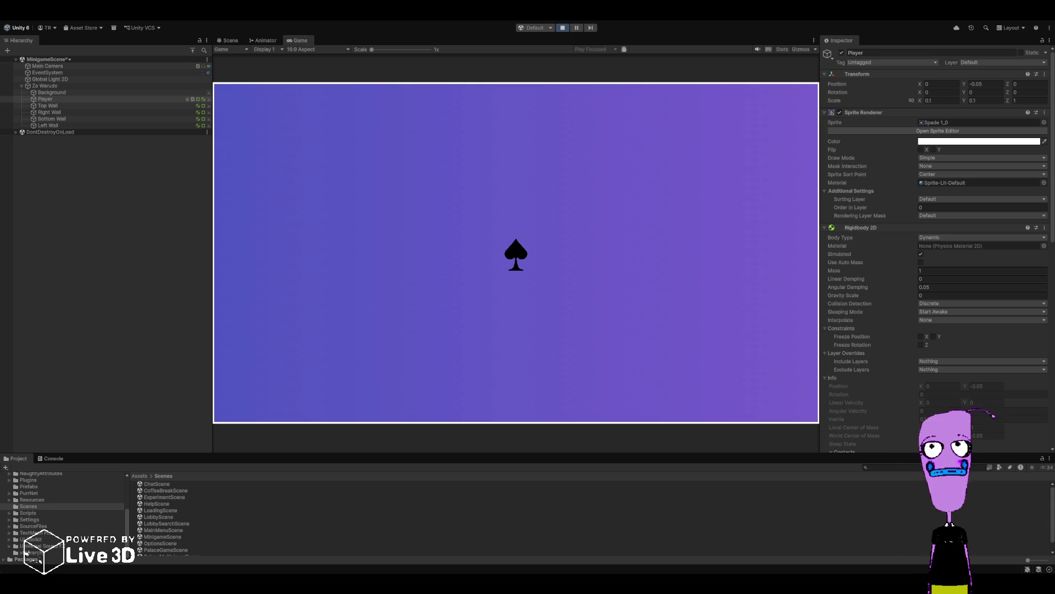
pyautogui.press('Up')
pyautogui.press('Right')
pyautogui.press('Down')
pyautogui.press('Left')
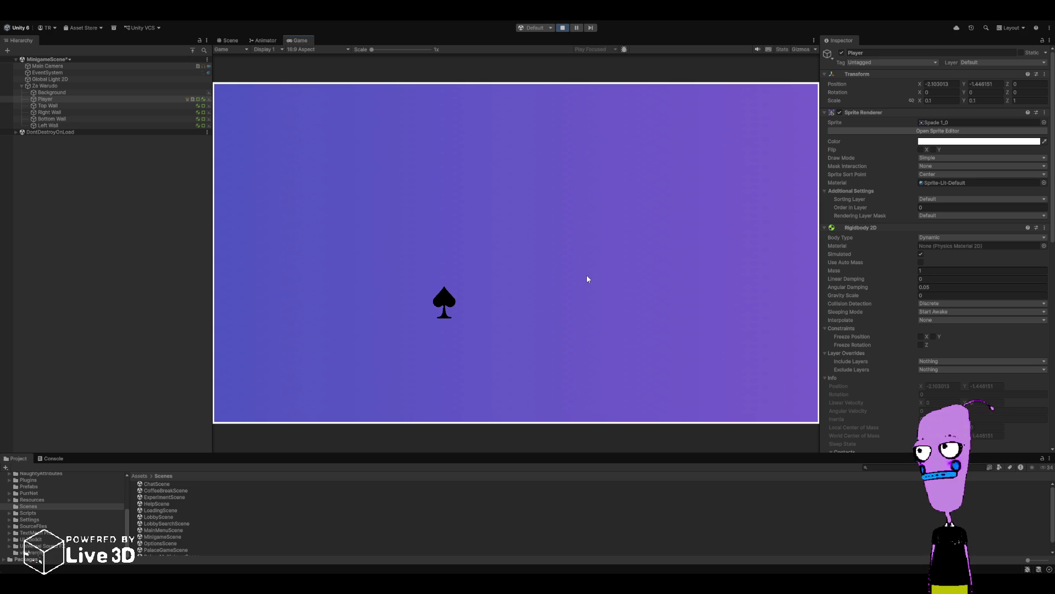
pyautogui.press('Down')
pyautogui.press('Right')
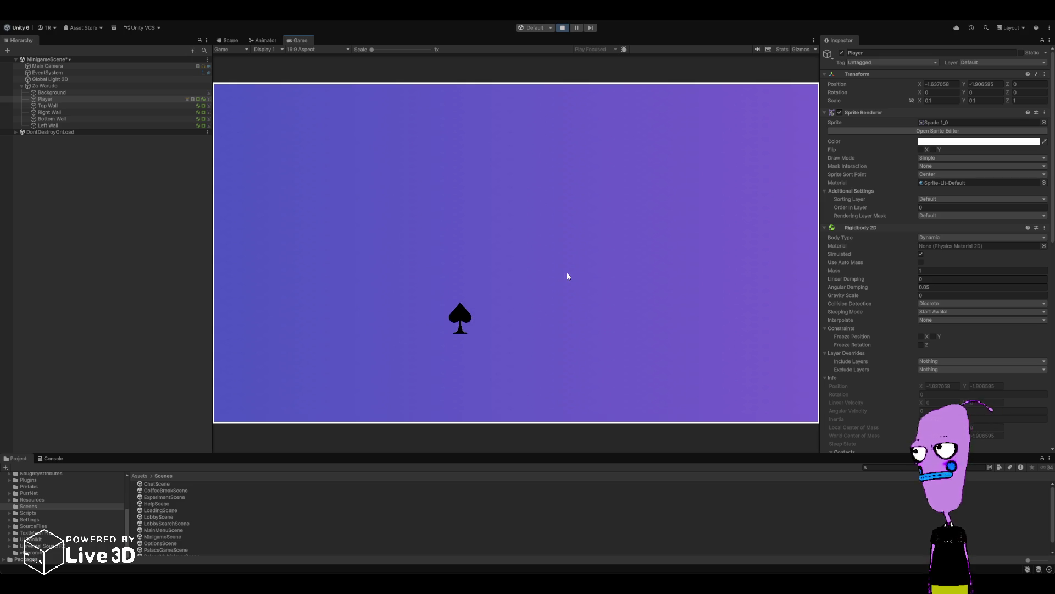
pyautogui.press('Down')
pyautogui.press('Right')
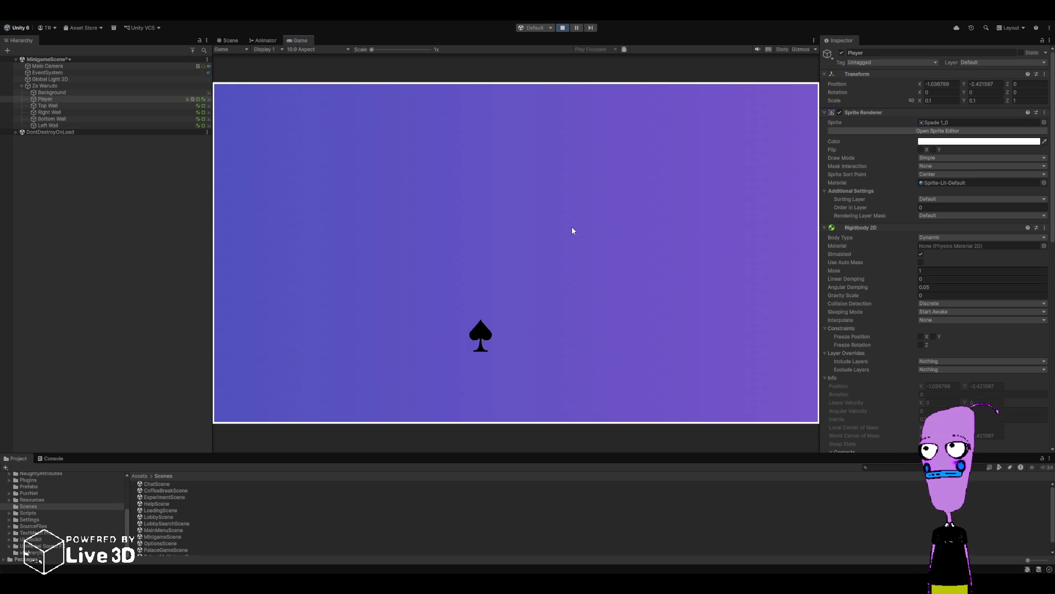
# Step: Drive the spade to the top wall, the lower corner and the right wall
pyautogui.press('Left')
pyautogui.press('Up')
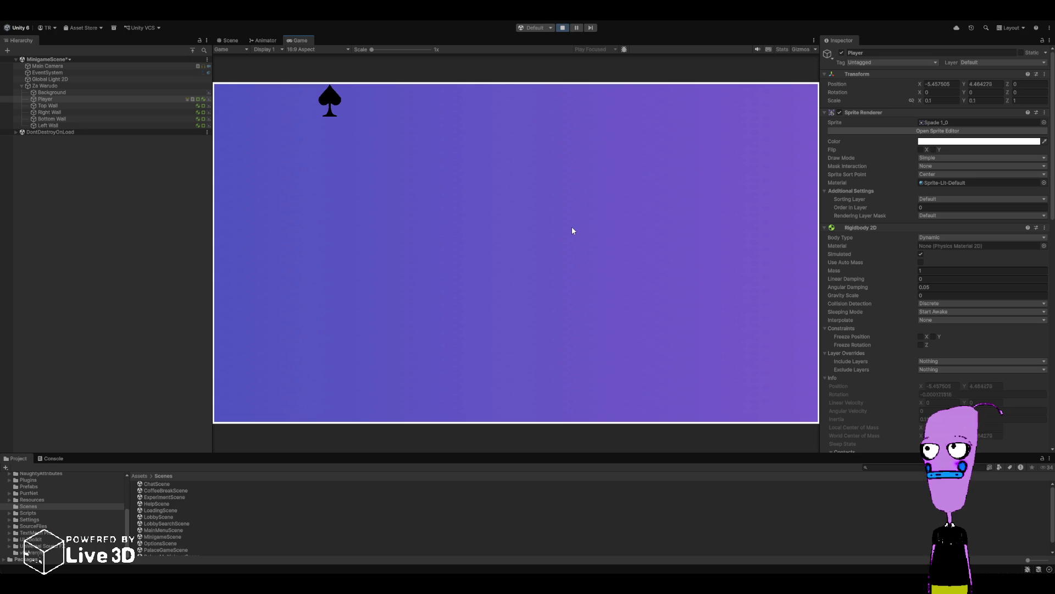
pyautogui.press('Right')
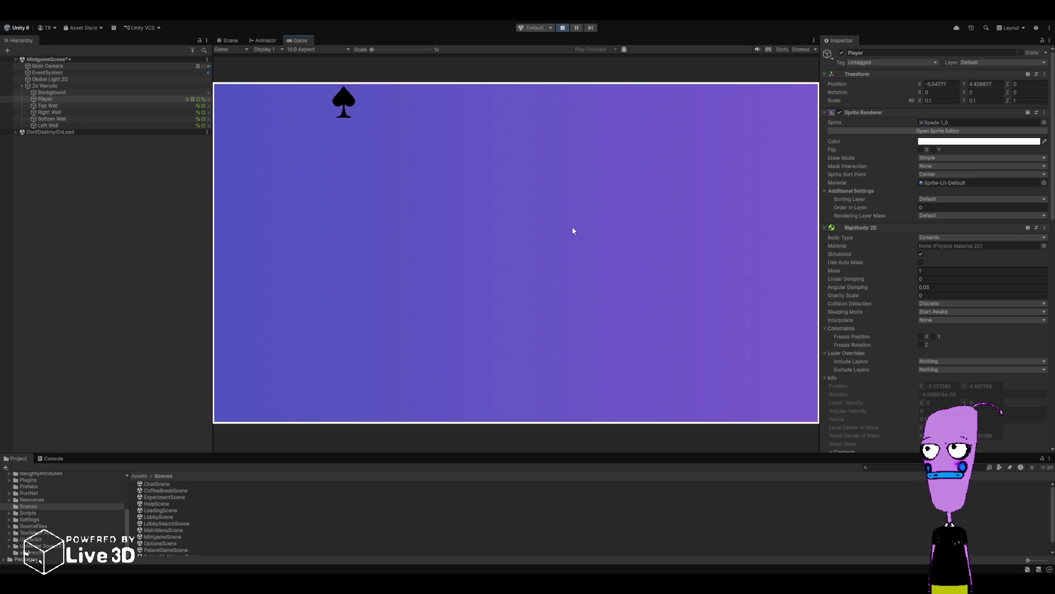
pyautogui.press('Down')
pyautogui.press('Down')
pyautogui.press('Right')
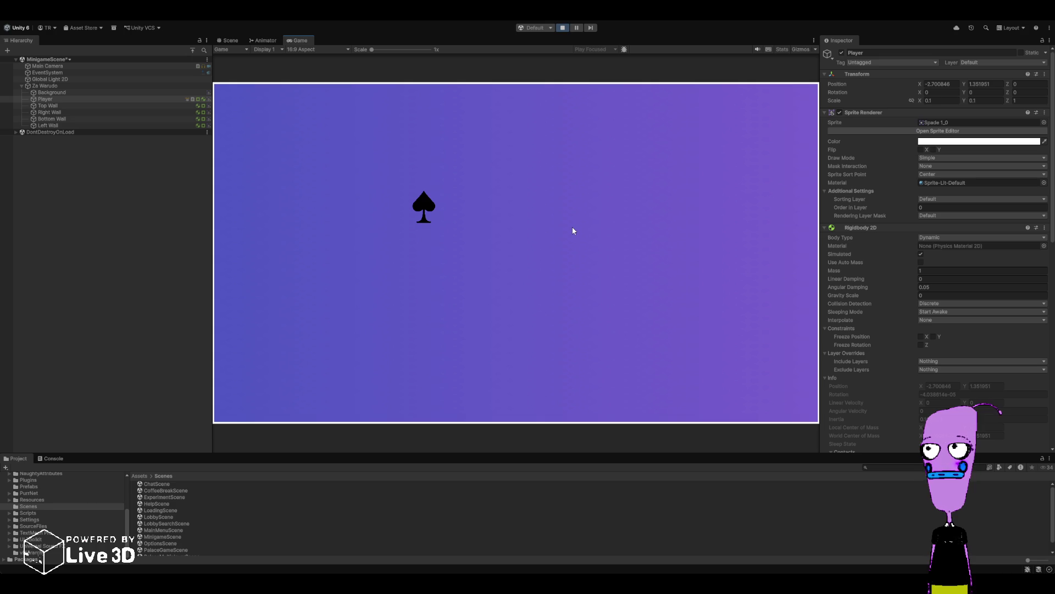
pyautogui.press('Down')
pyautogui.press('Left')
pyautogui.press('Left')
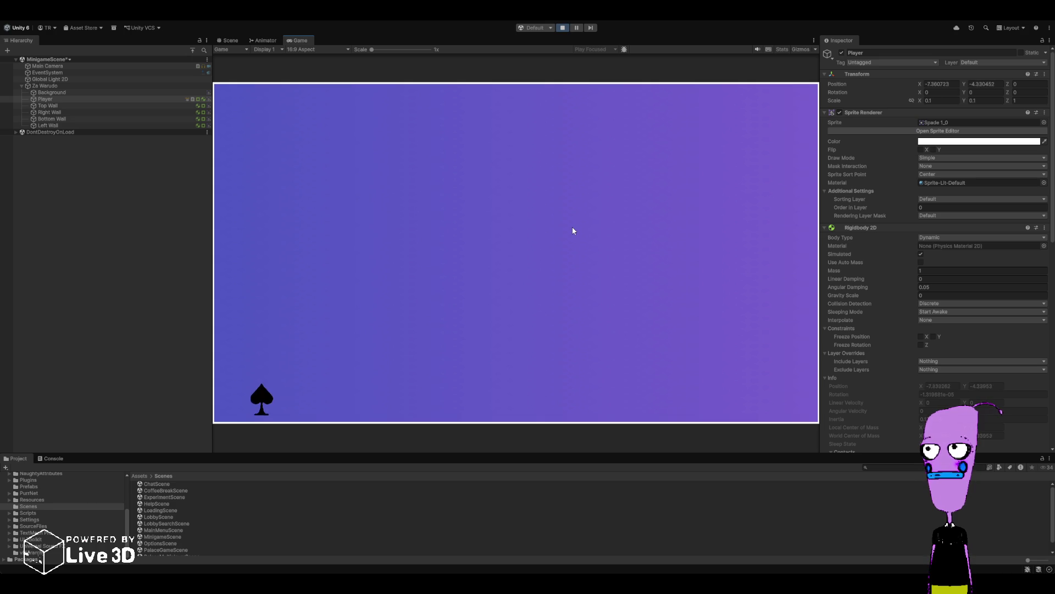
pyautogui.press('Up')
pyautogui.press('Right')
pyautogui.press('Down')
pyautogui.press('Right')
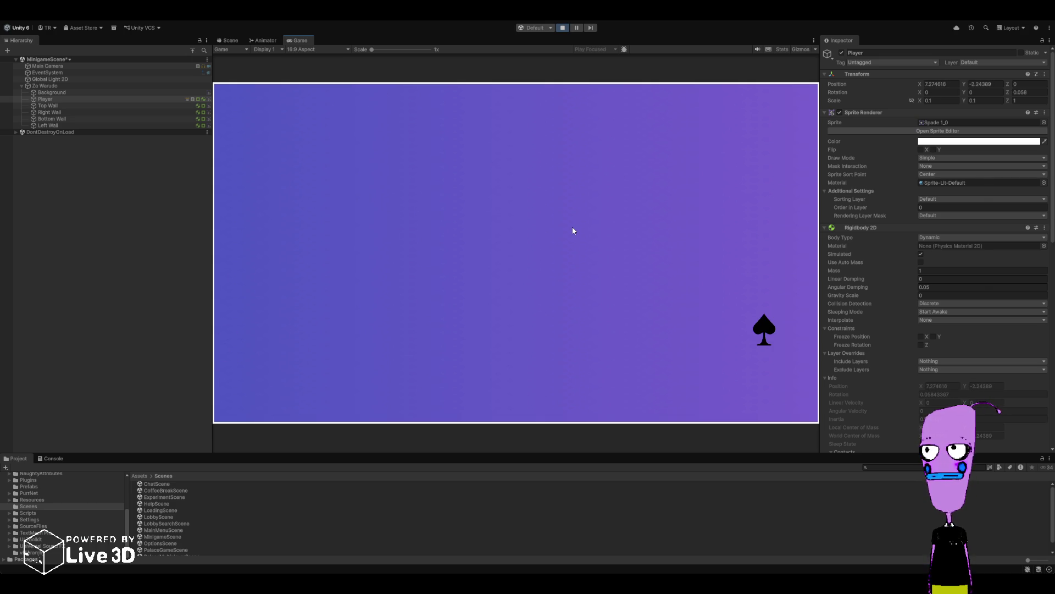
# Step: Show the Console panel, move the spade up-left to the centre, then stop Play
pyautogui.click(54, 458)
pyautogui.click(570, 280)
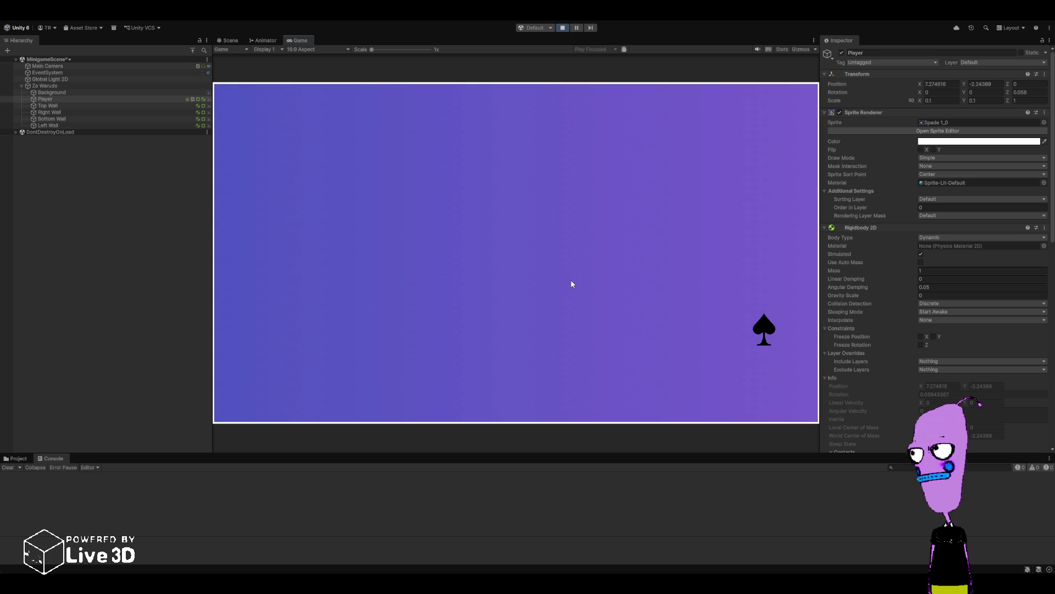
pyautogui.press('Left')
pyautogui.press('Up')
pyautogui.press('Left')
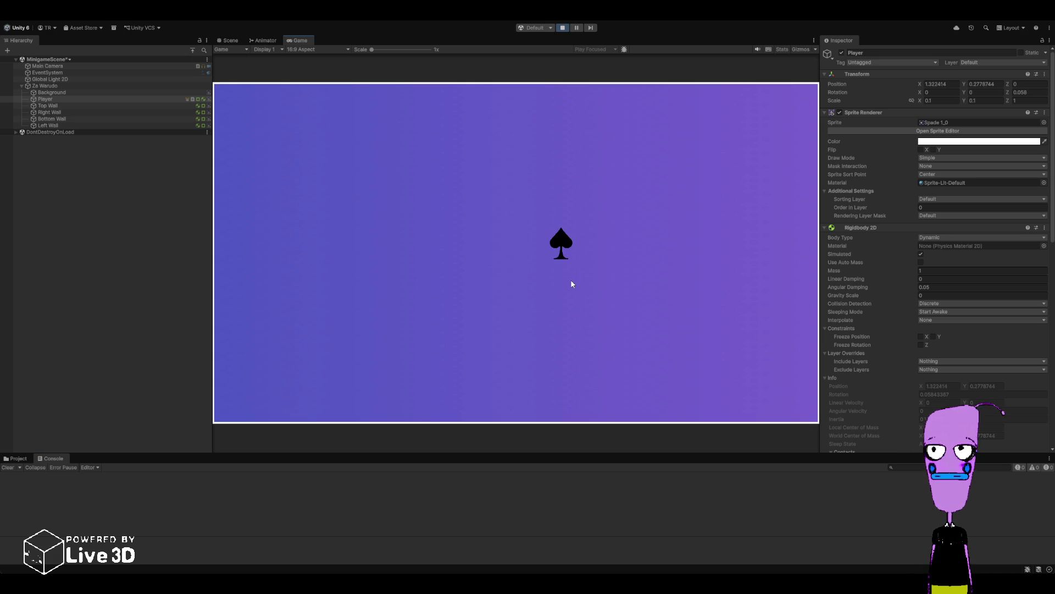
pyautogui.press('Left')
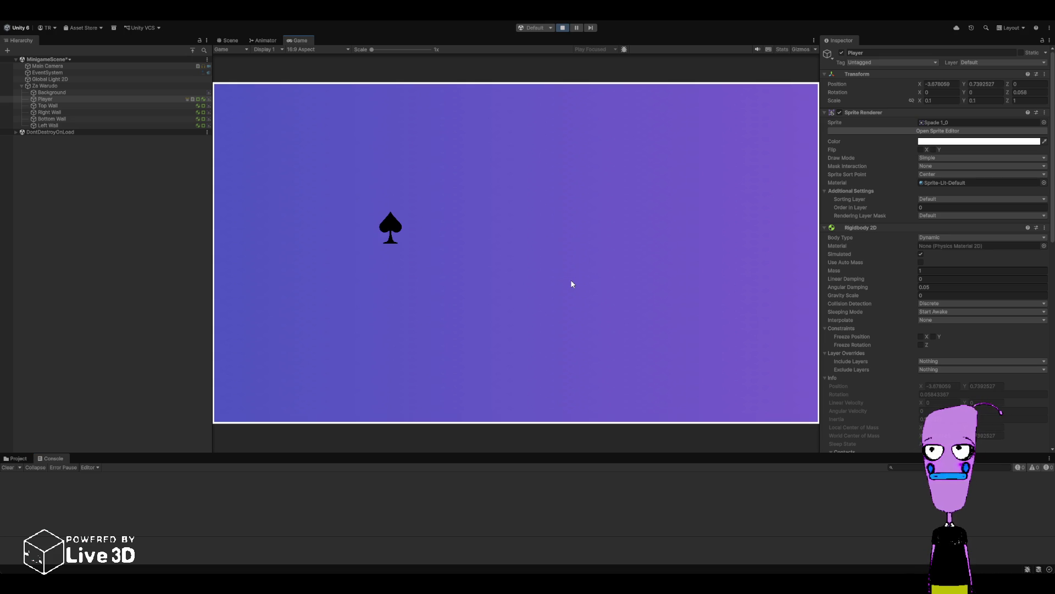
pyautogui.click(562, 27)
# Step: Replace the return on line 53 of MazeMan.cs with break
pyautogui.hotkey('alt', 'Tab')
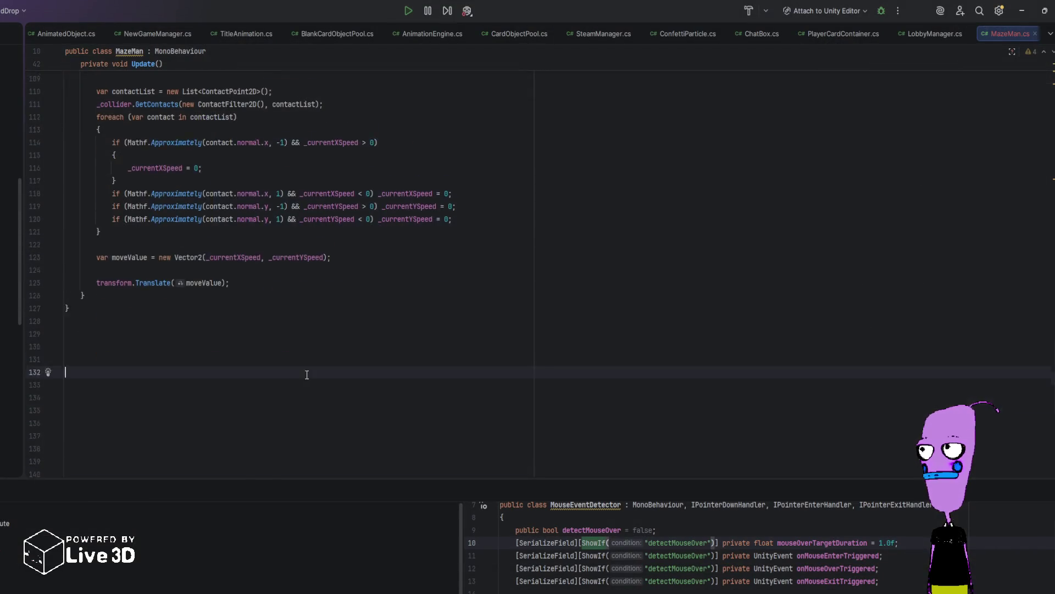
pyautogui.scroll(15, 302, 379)
pyautogui.scroll(-3, 282, 390)
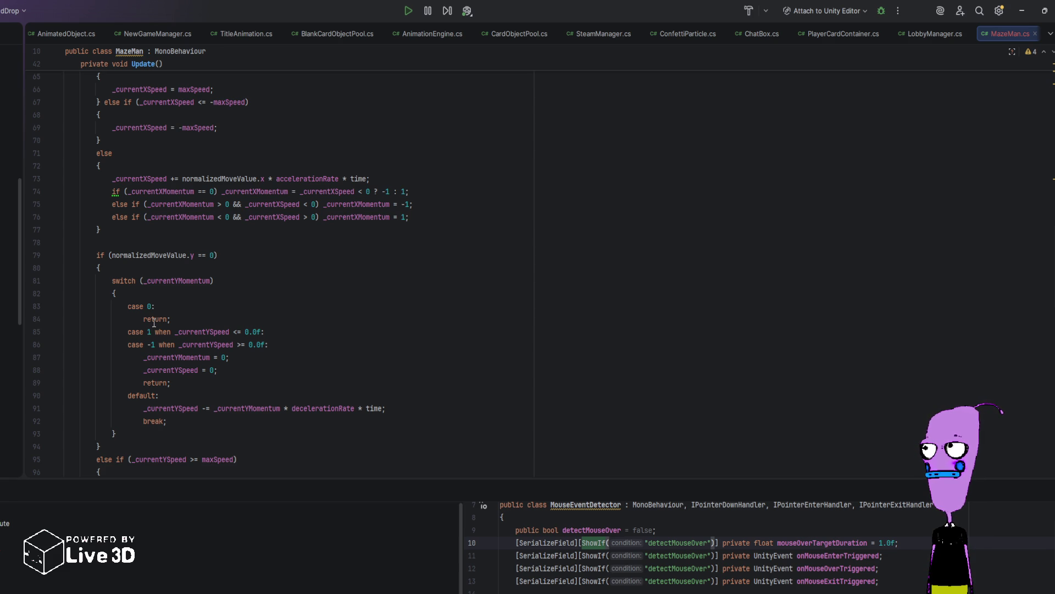
pyautogui.scroll(10, 154, 323)
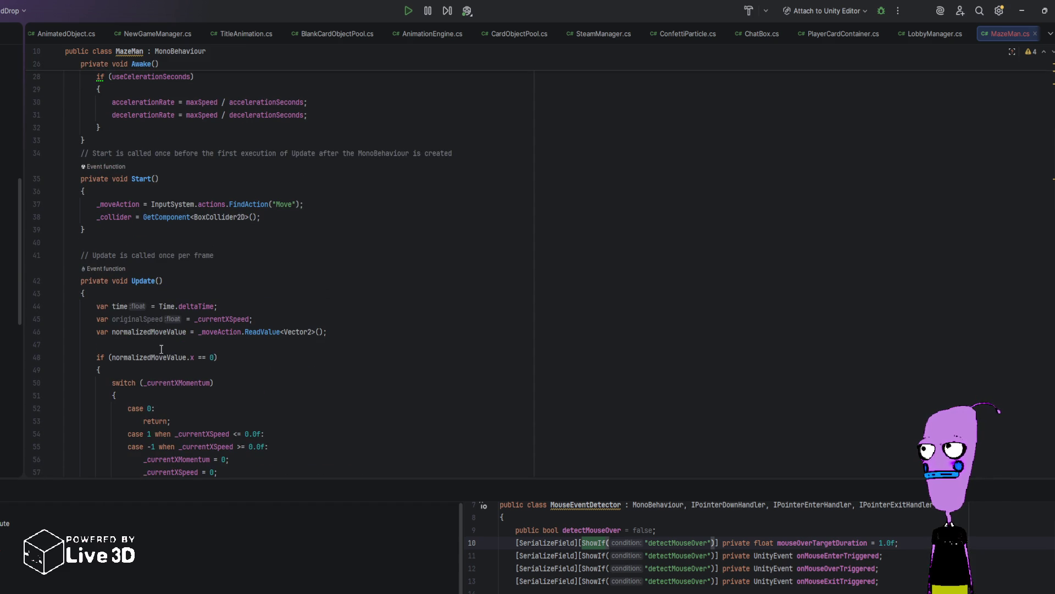
pyautogui.scroll(-4, 183, 418)
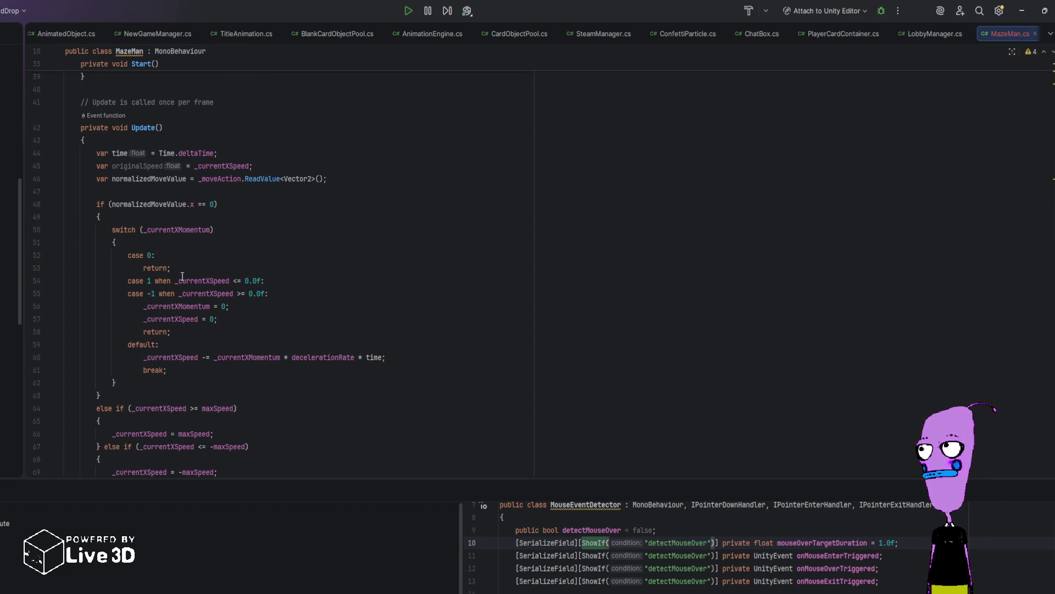
pyautogui.doubleClick(154, 268)
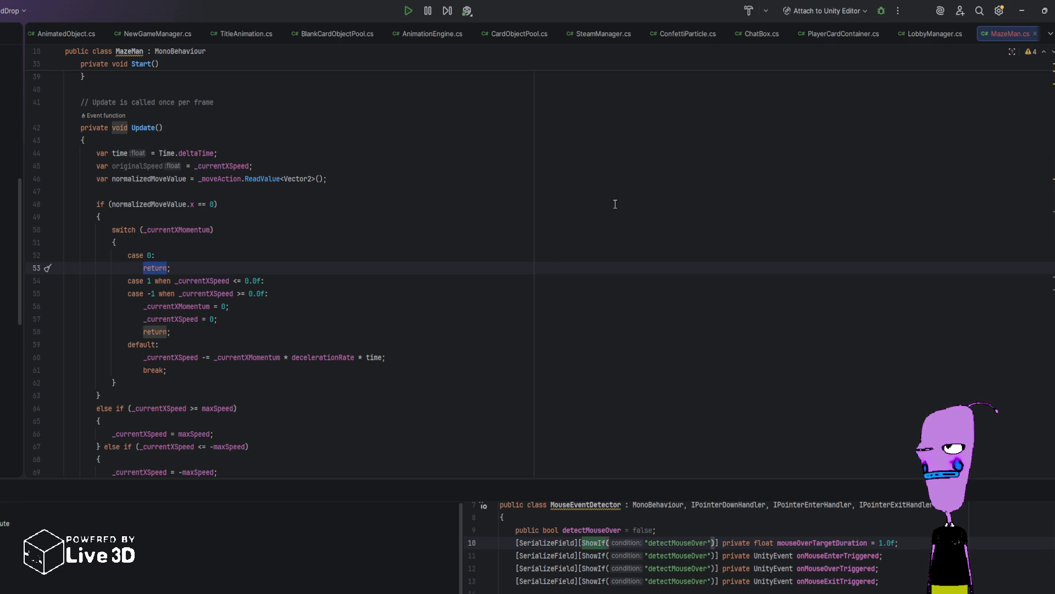
pyautogui.write('BR')
pyautogui.press('BackSpace')
pyautogui.press('BackSpace')
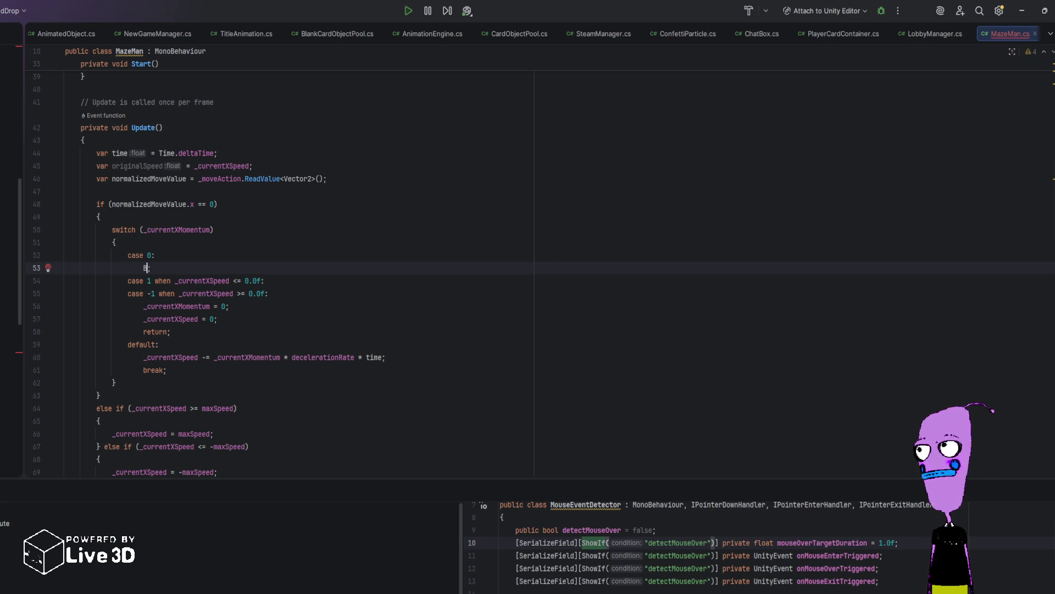
pyautogui.write('break')
pyautogui.click(365, 216)
# Step: Change the Y-momentum switch's case 0 return to break and let Unity recompile
pyautogui.scroll(-10, 175, 241)
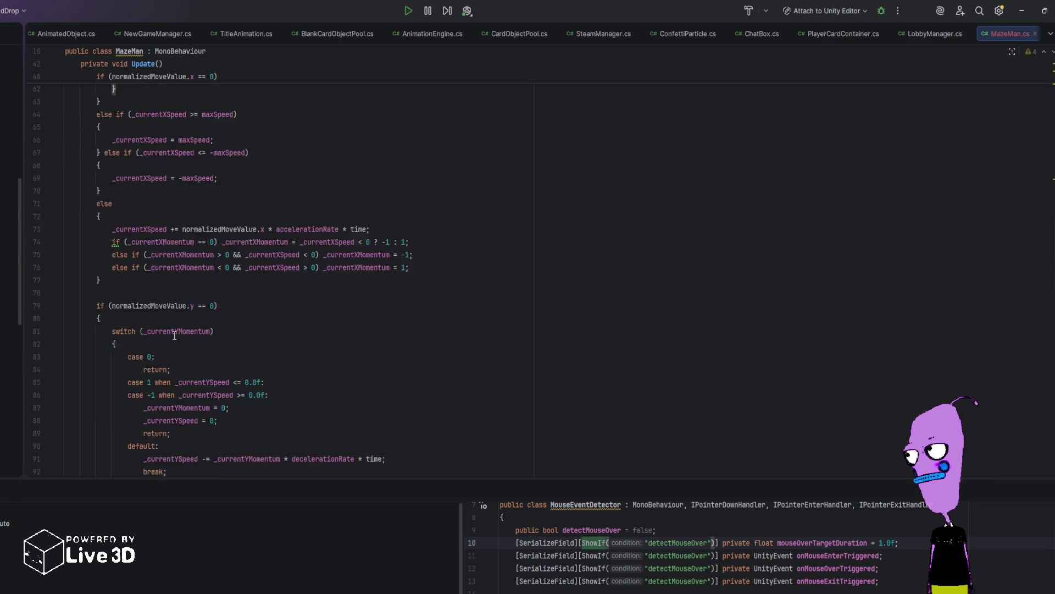
pyautogui.doubleClick(157, 243)
pyautogui.write('ak;')
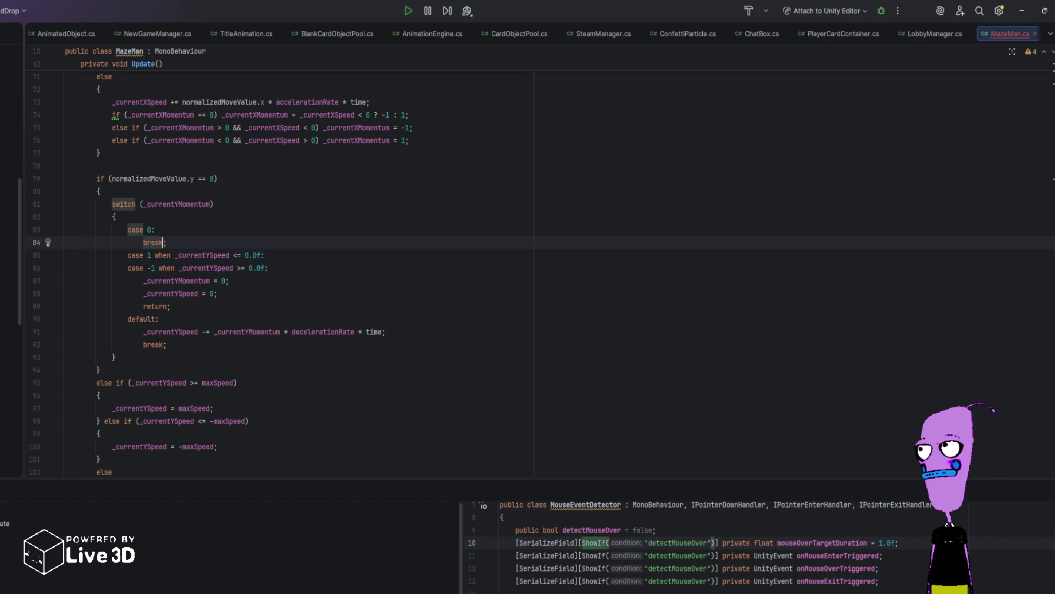
pyautogui.click(194, 221)
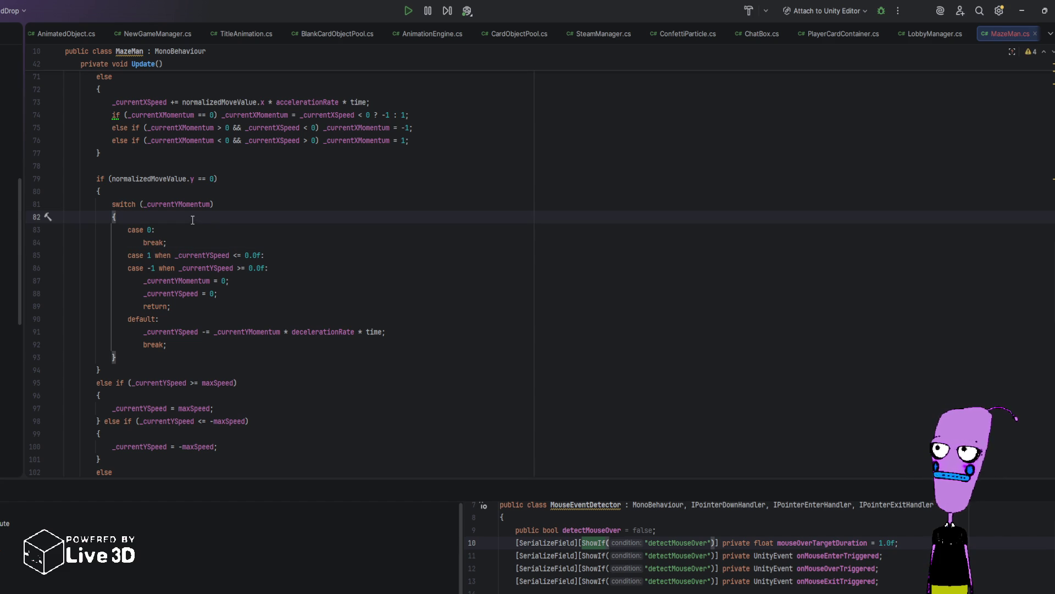
pyautogui.hotkey('alt', 'Tab')
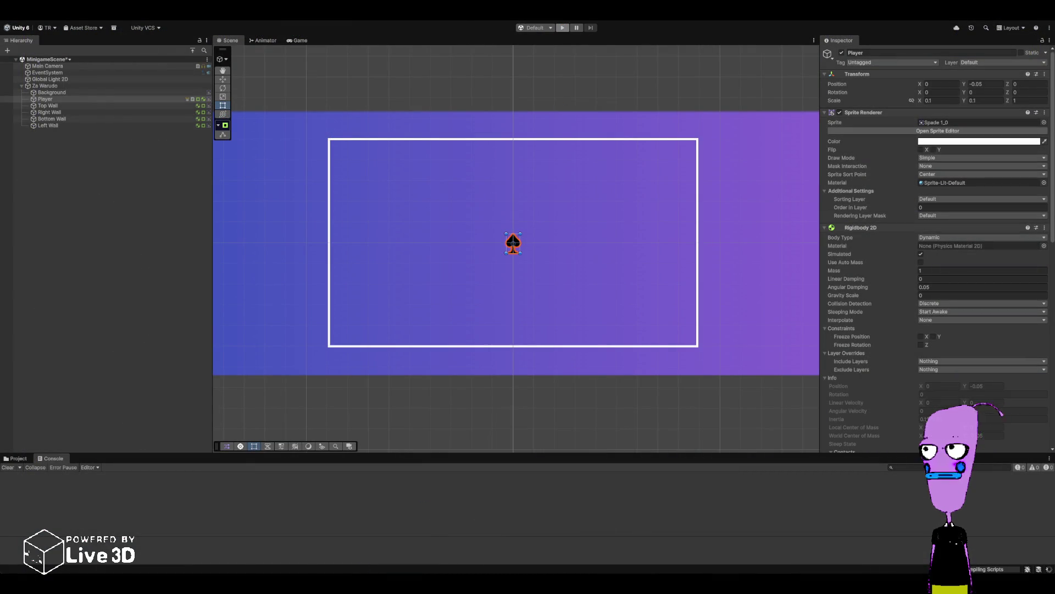
# Step: Switch back to Rider and scroll MazeMan.cs up to Start() and Update()
pyautogui.hotkey('alt', 'Tab')
pyautogui.scroll(10, 292, 319)
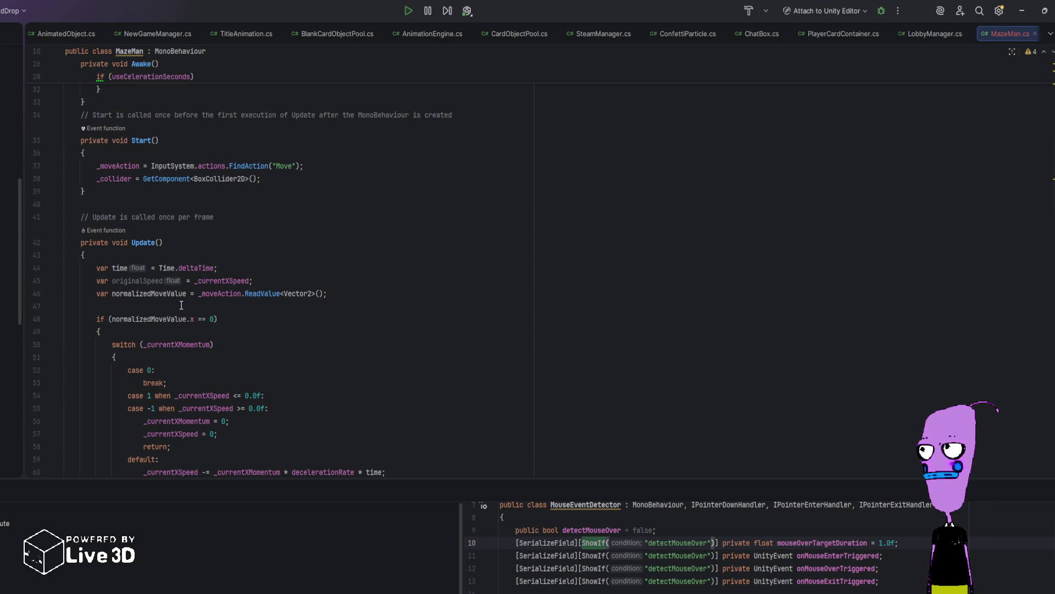
# Step: Insert 'if (normalizedMoveValue == Vector2.zero && _currentXSpeed == 0 && _currentYSpeed == 0) return;' on a new line
pyautogui.click(182, 305)
pyautogui.press('Return')
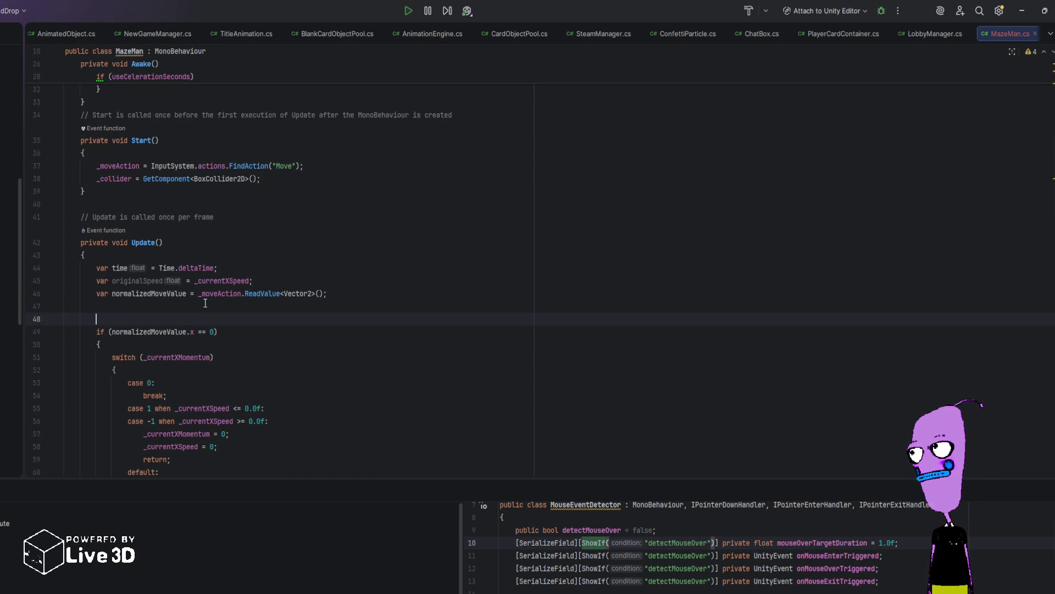
pyautogui.write('if ')
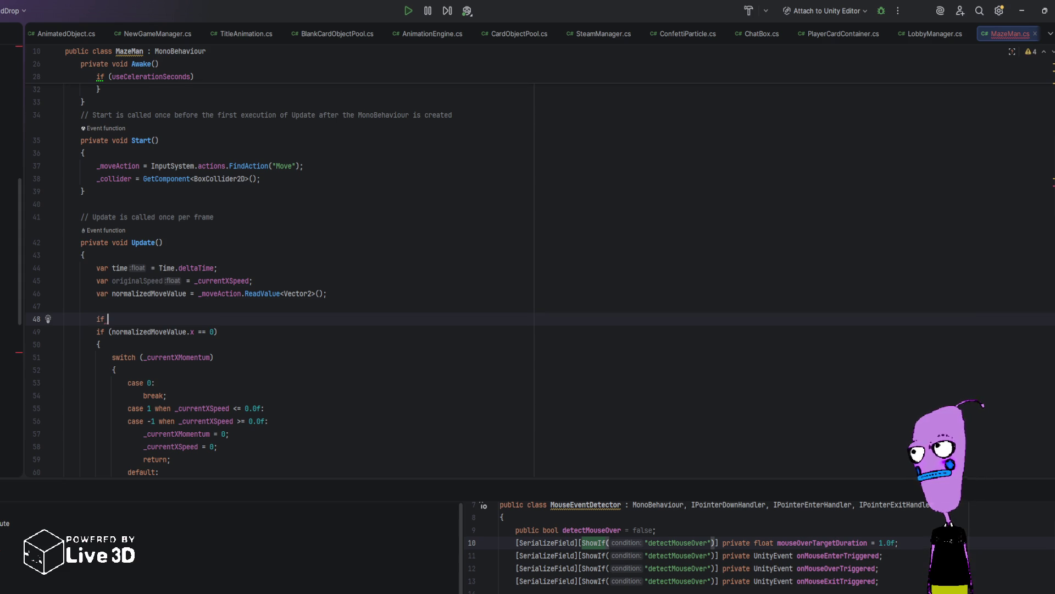
pyautogui.write('(normalizer')
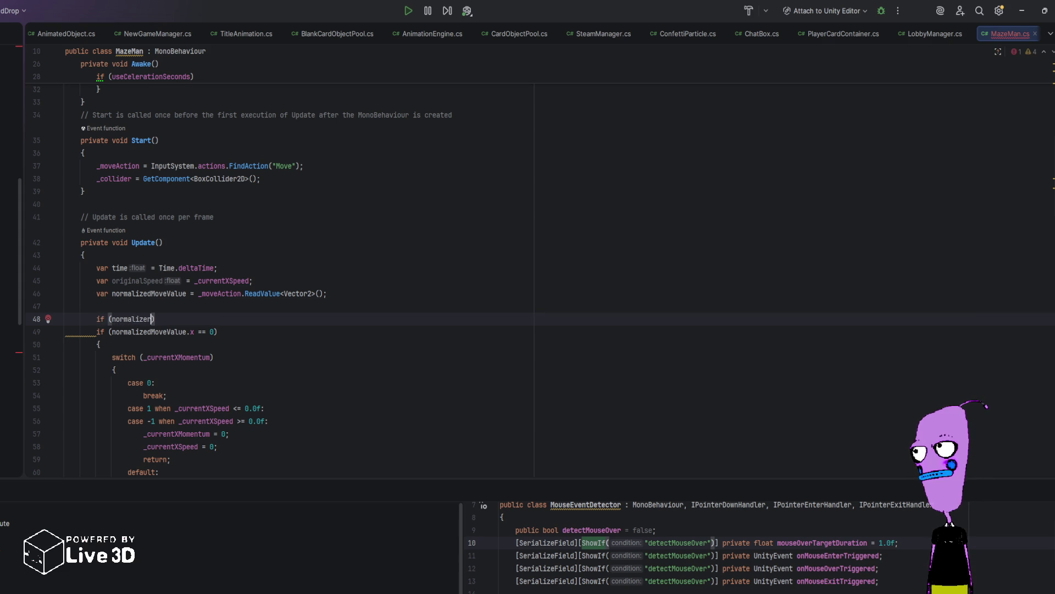
pyautogui.press('BackSpace')
pyautogui.write('dMoveValue')
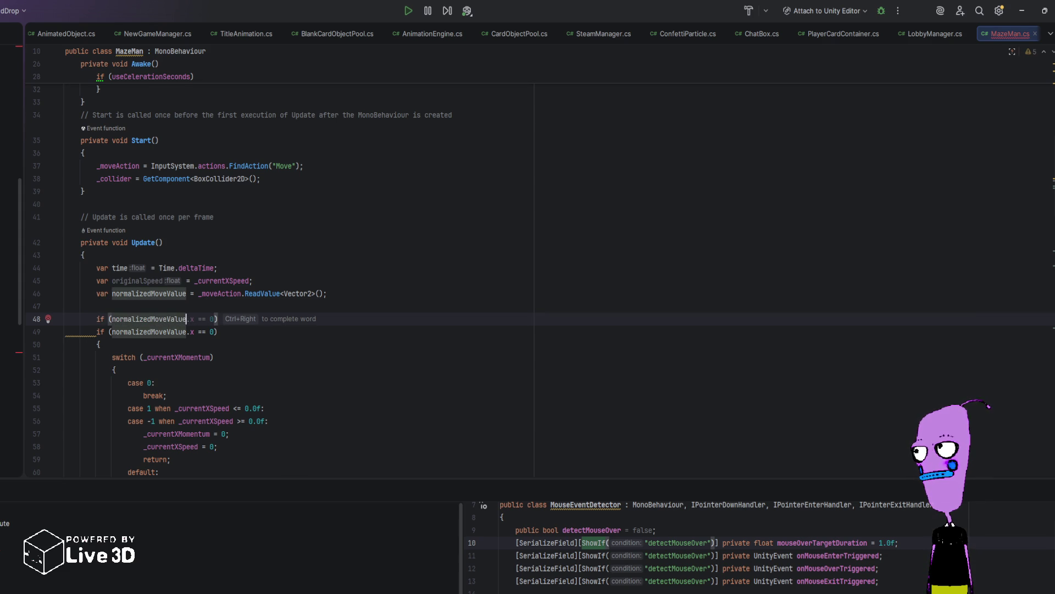
pyautogui.write(' == ')
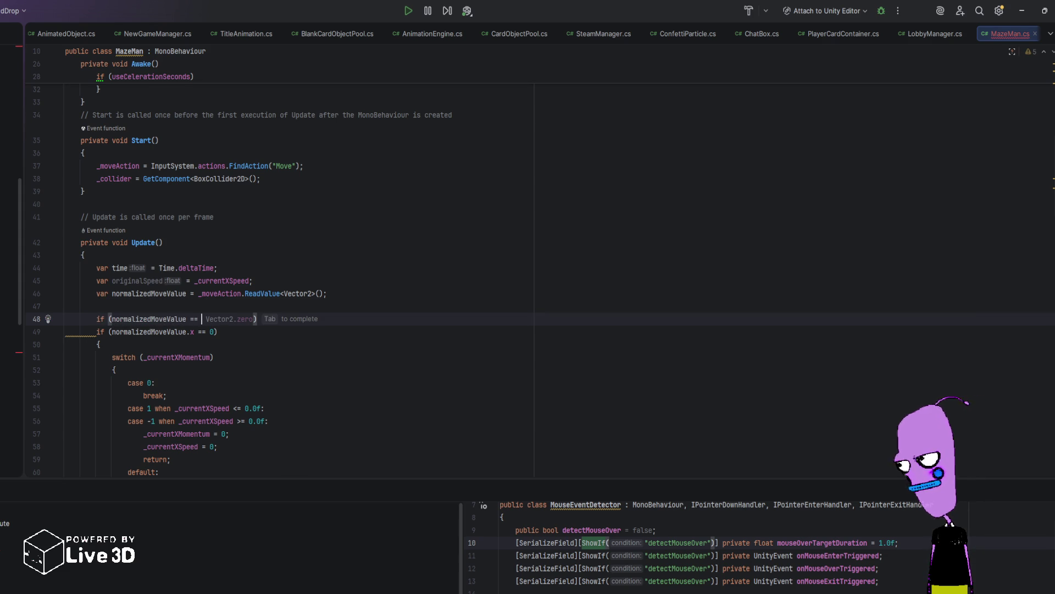
pyautogui.write('Vector2.zer')
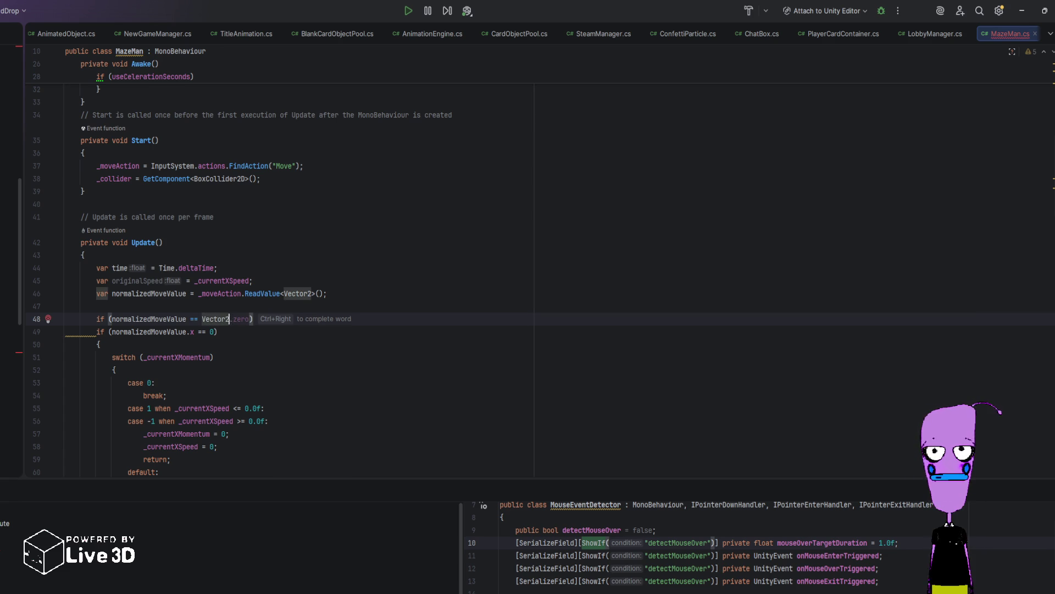
pyautogui.write('o')
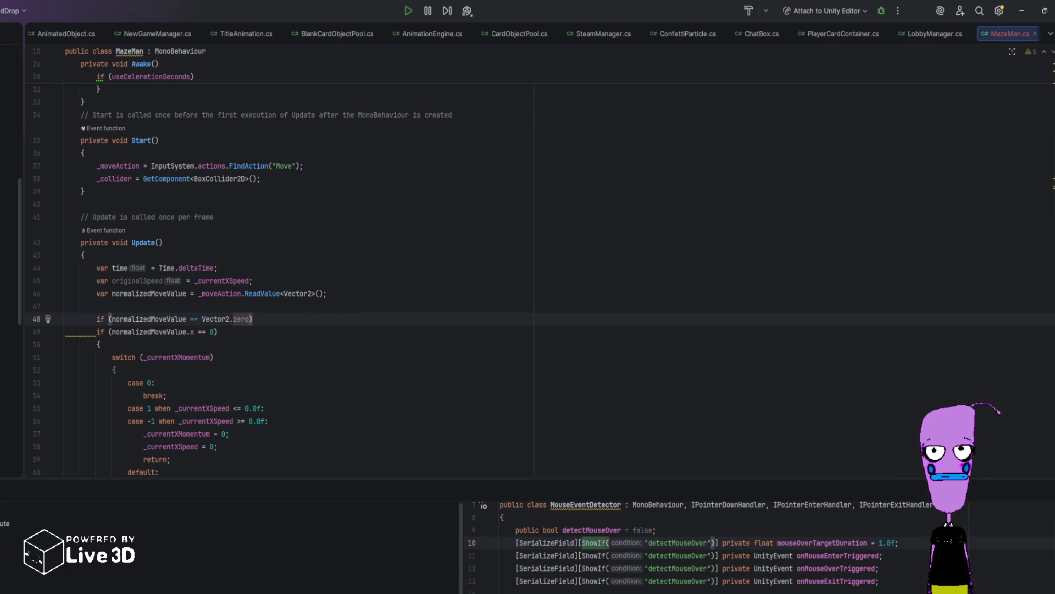
pyautogui.write(' && ')
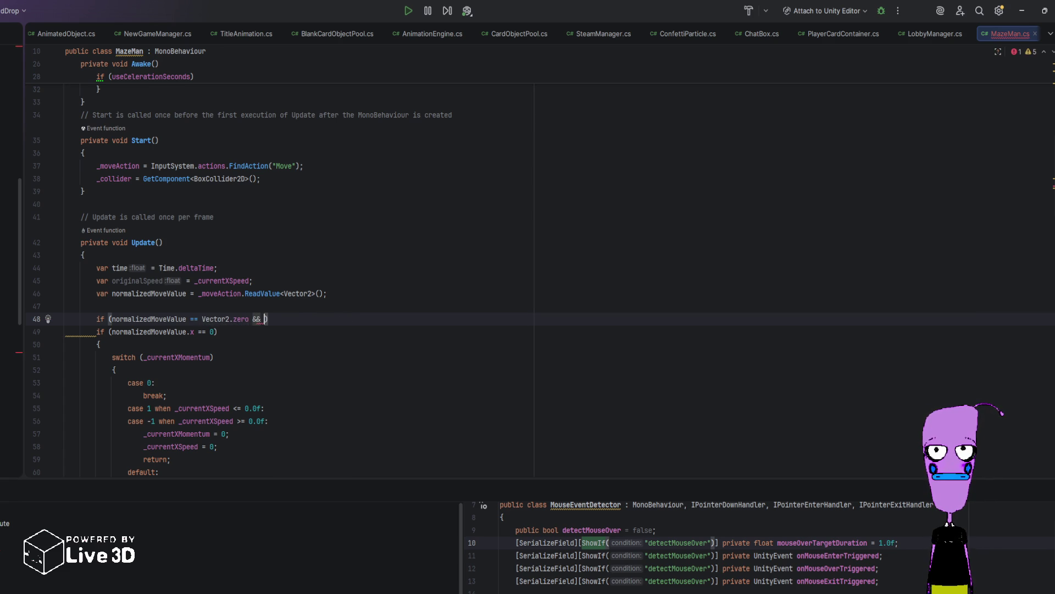
pyautogui.write('_currentXMomentu')
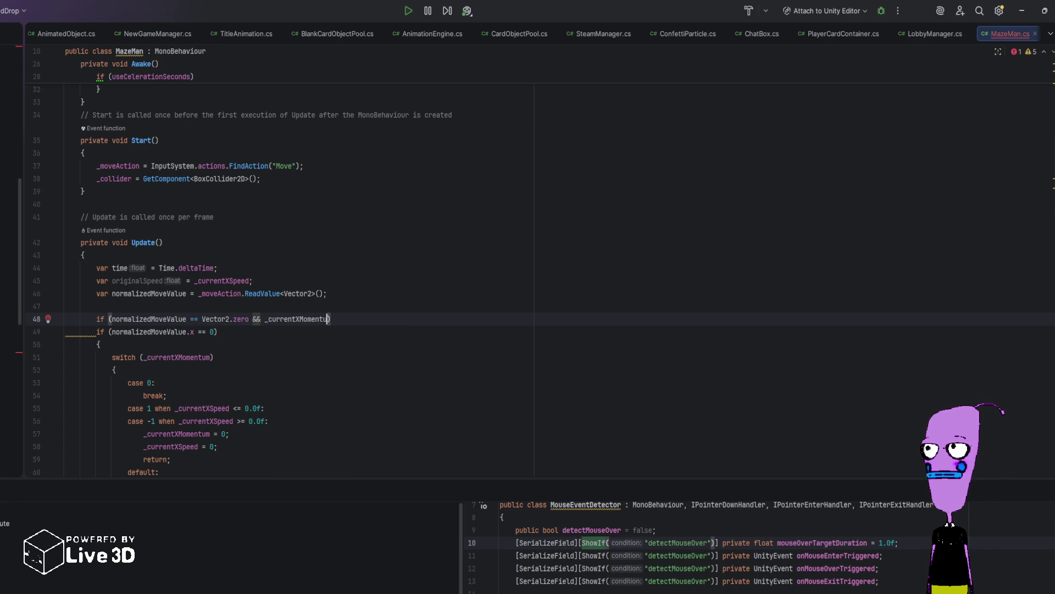
pyautogui.write('m')
pyautogui.press('BackSpace')
pyautogui.press('BackSpace')
pyautogui.press('BackSpace')
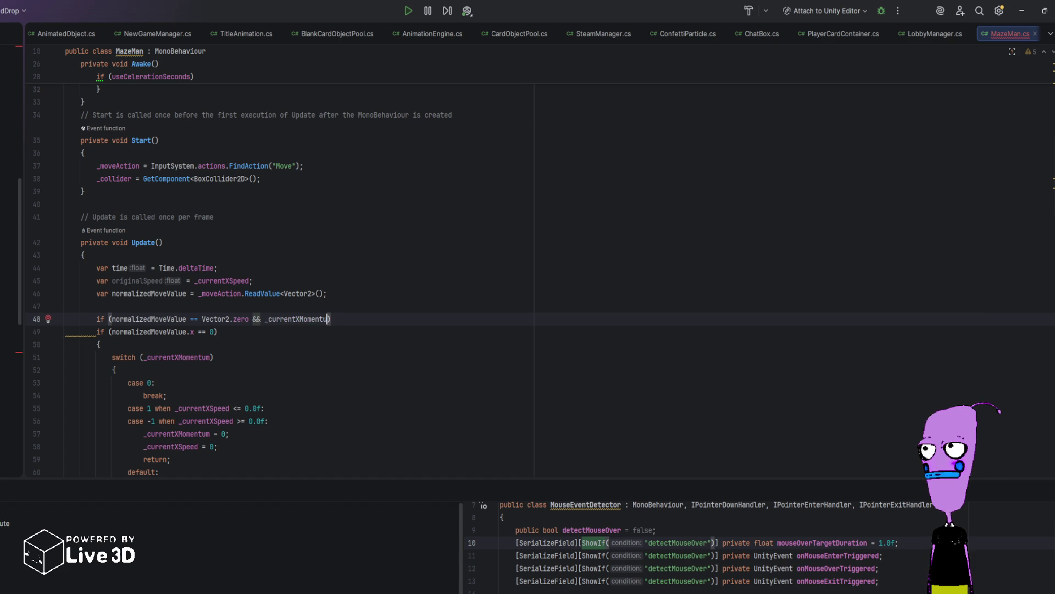
pyautogui.write('Speed')
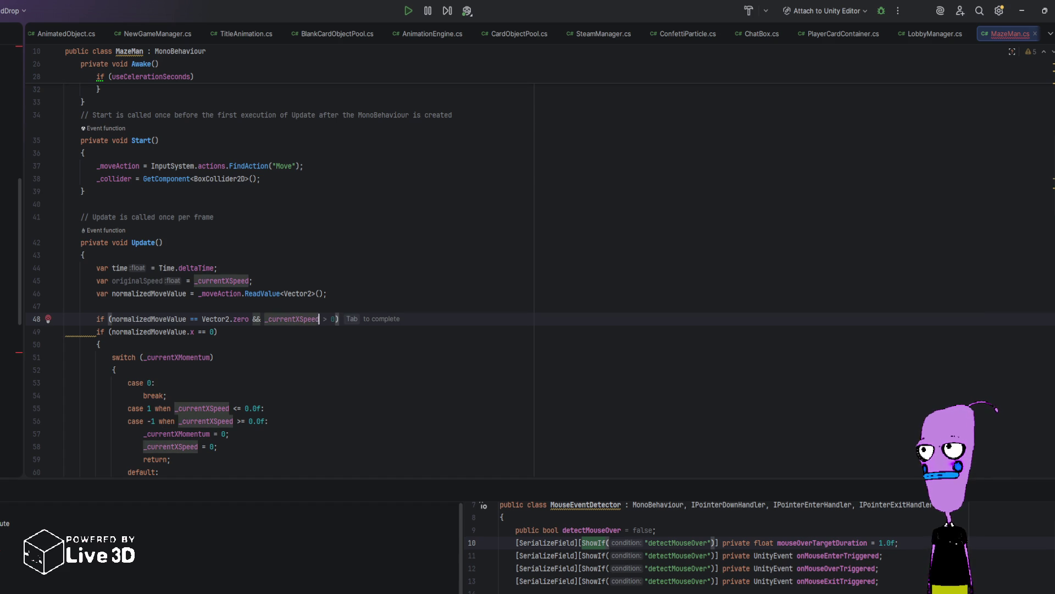
pyautogui.write(' == 0 && _')
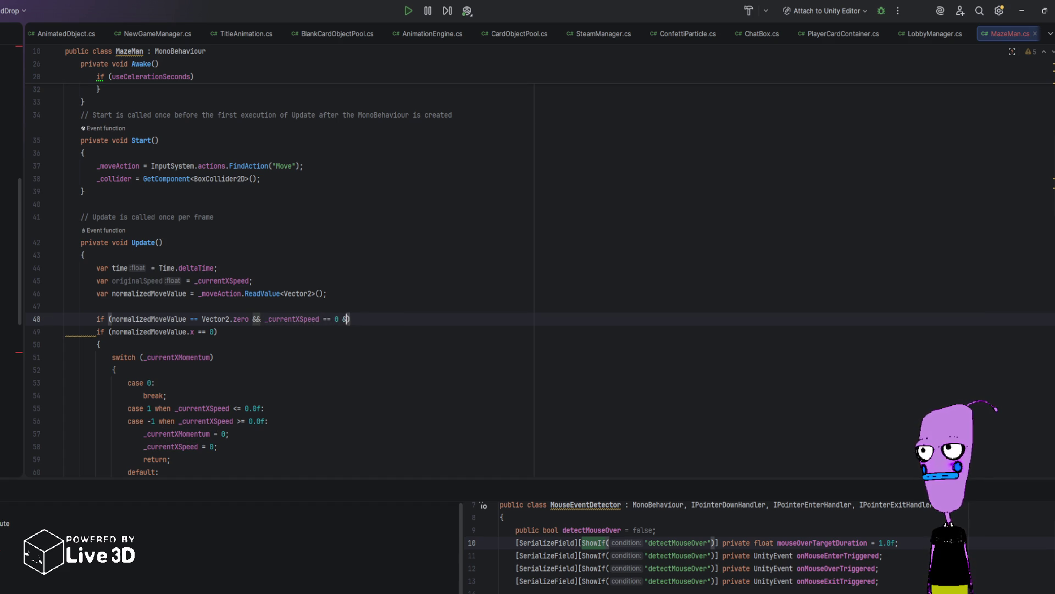
pyautogui.write('currentYSpeed')
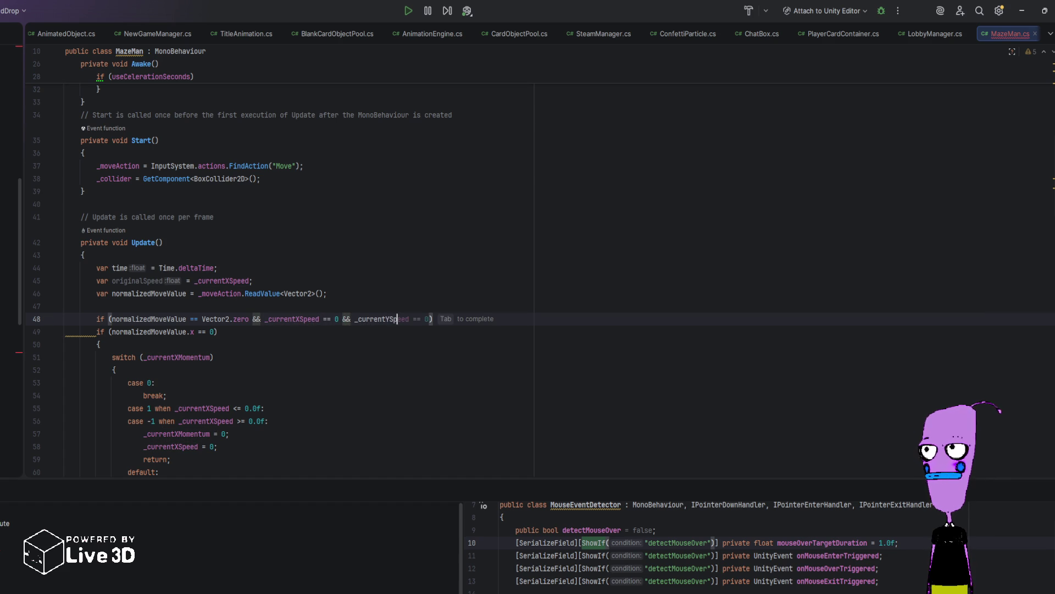
pyautogui.press('Tab')
pyautogui.write(') retu')
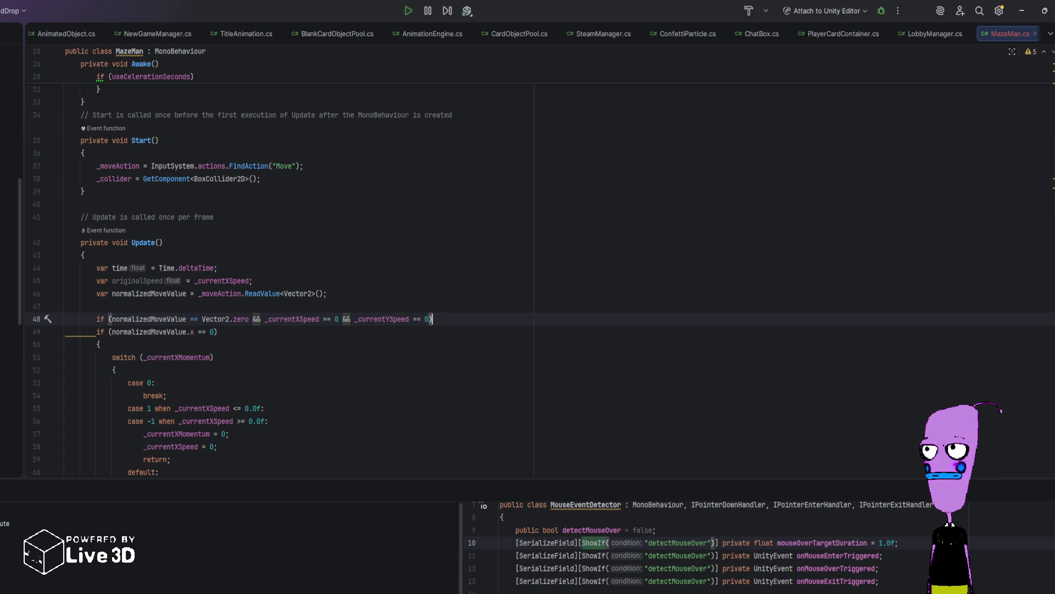
pyautogui.write('rn;')
pyautogui.press('Return')
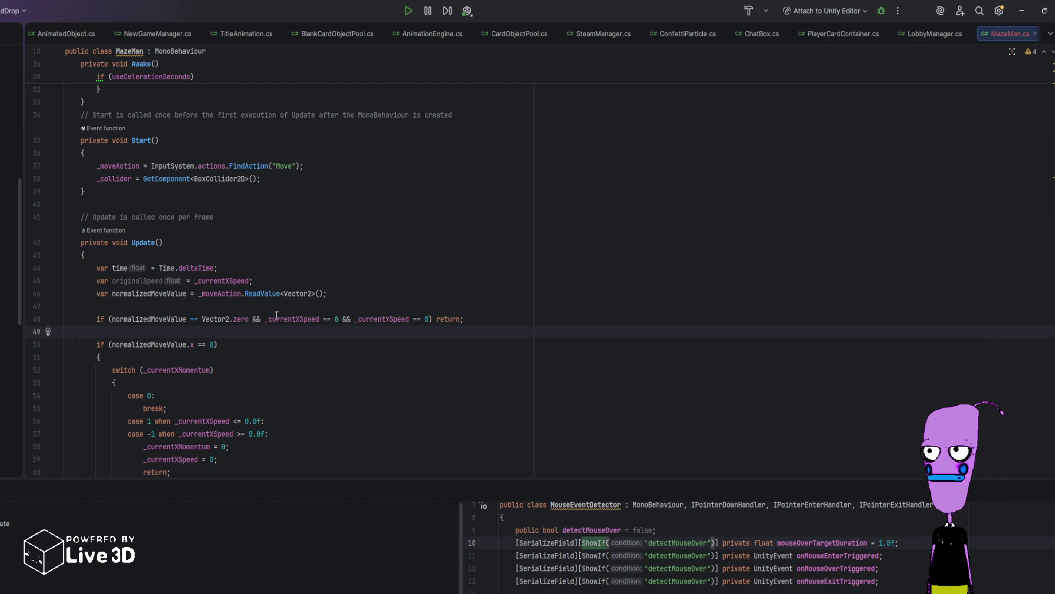
# Step: Start Play with Ctrl+P and steer the spade left, up-right, down-right and up-left
pyautogui.hotkey('alt', 'Tab')
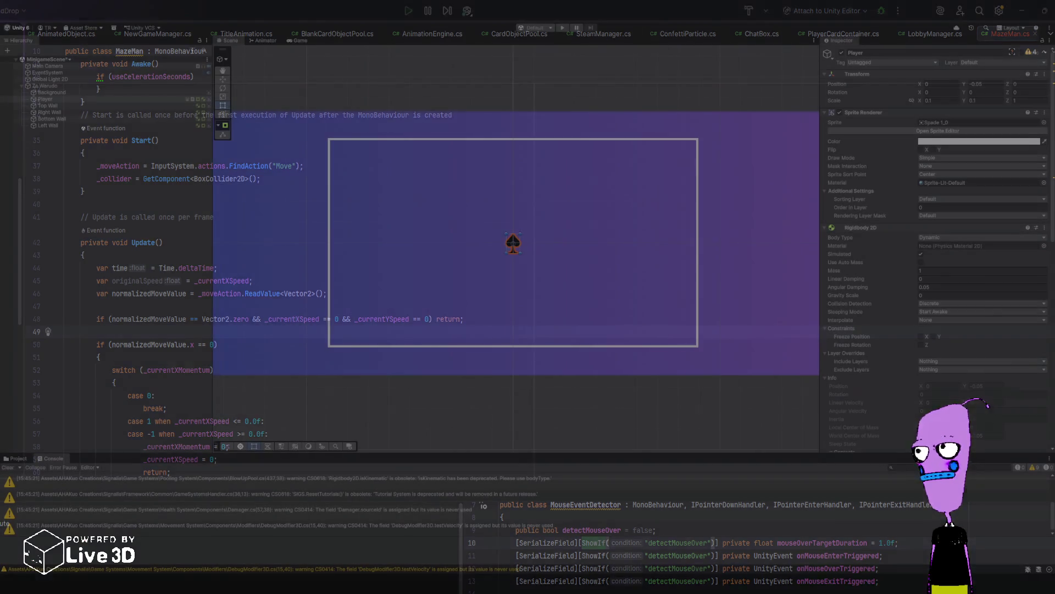
pyautogui.hotkey('ctrl', 'p')
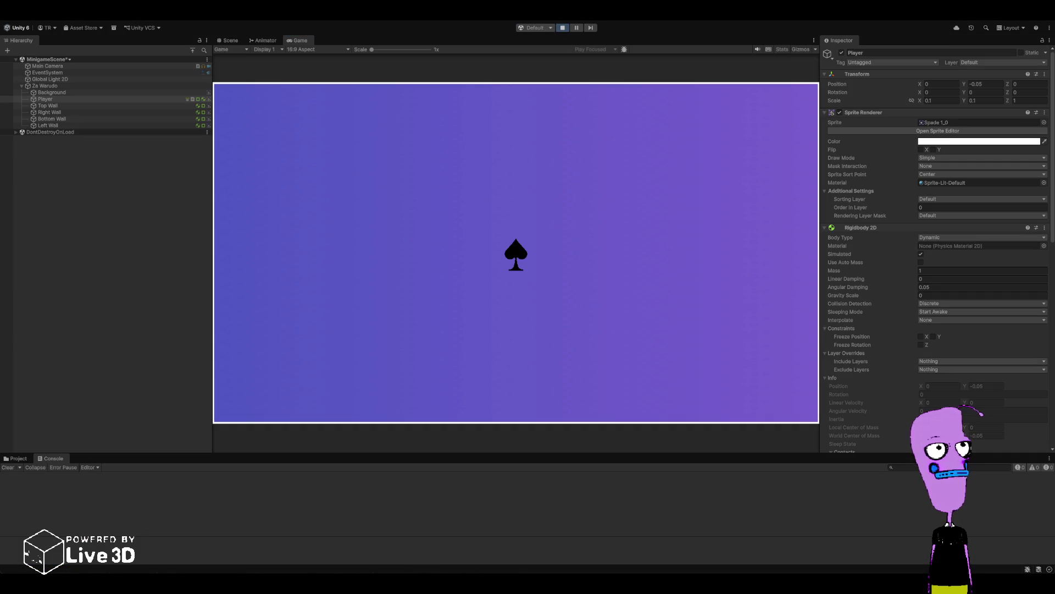
pyautogui.press('a')
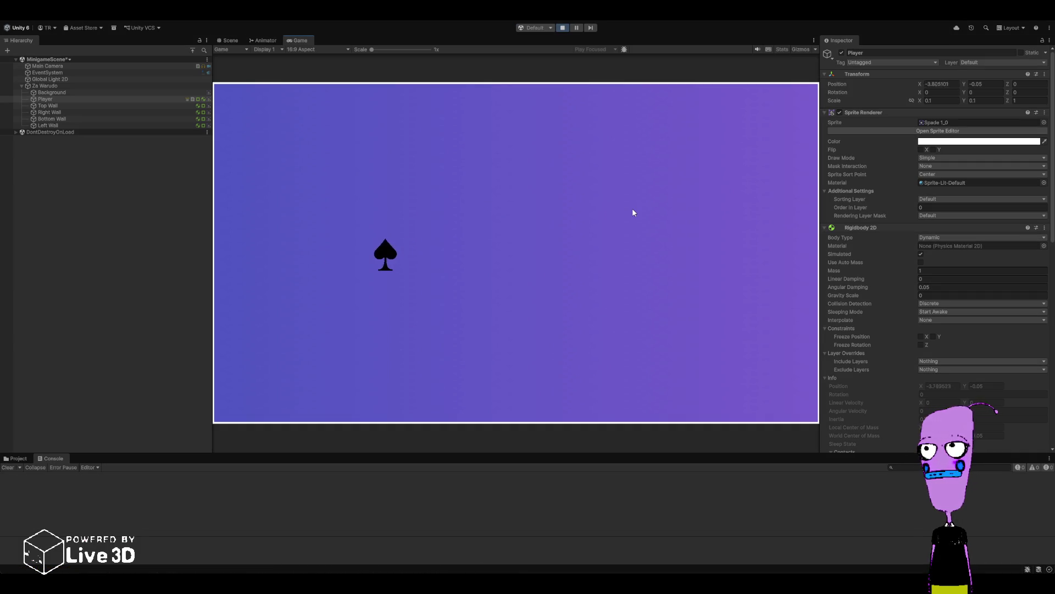
pyautogui.press('w')
pyautogui.press('d')
pyautogui.press('s')
# Step: Keep steering the spade diagonally with WASD and drive it into the side walls
pyautogui.press('s')
pyautogui.press('w')
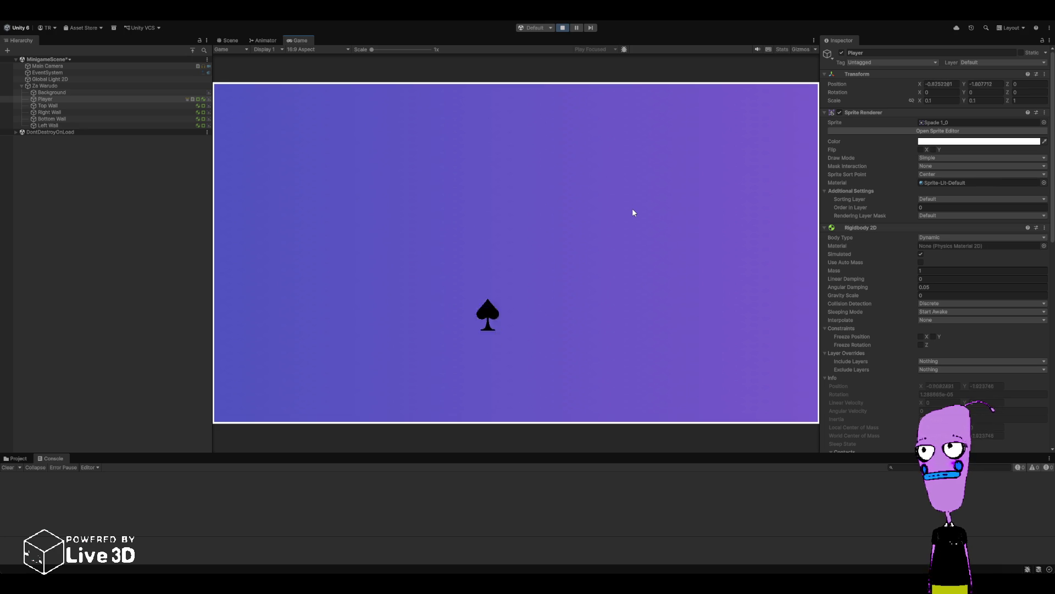
pyautogui.hotkey('w', 'a')
pyautogui.press('s')
pyautogui.press('d')
pyautogui.press('w')
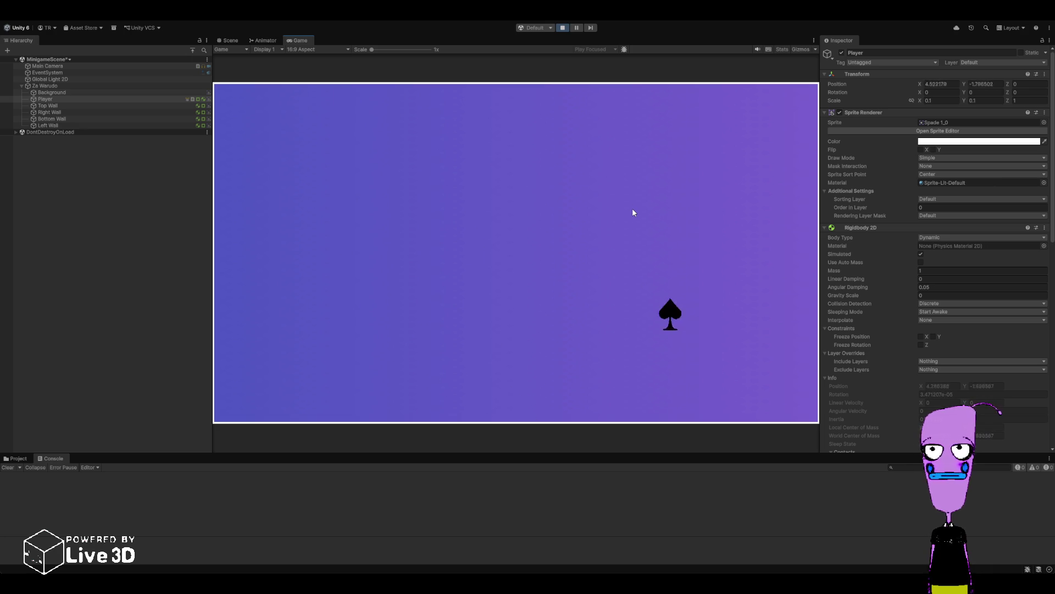
pyautogui.press('a')
pyautogui.press('s')
pyautogui.press('a')
pyautogui.press('w')
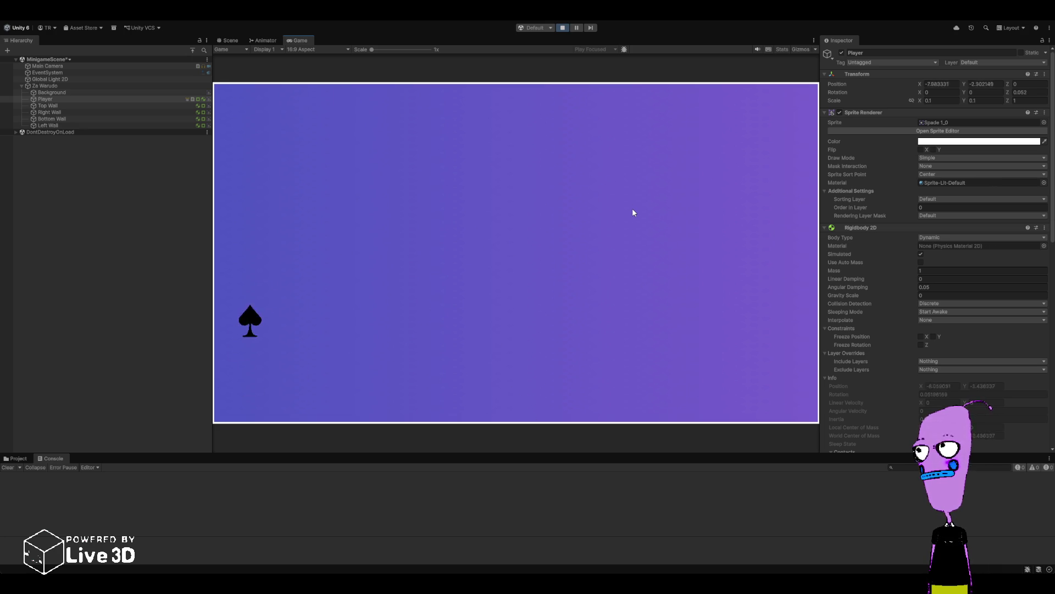
pyautogui.press('d')
pyautogui.press('s')
pyautogui.press('s')
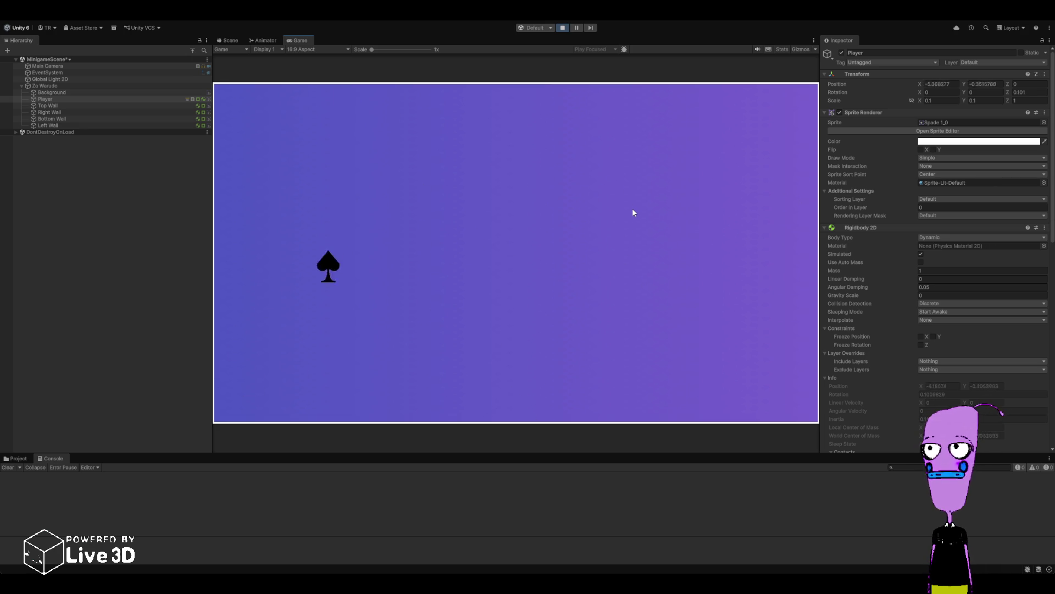
pyautogui.press('w')
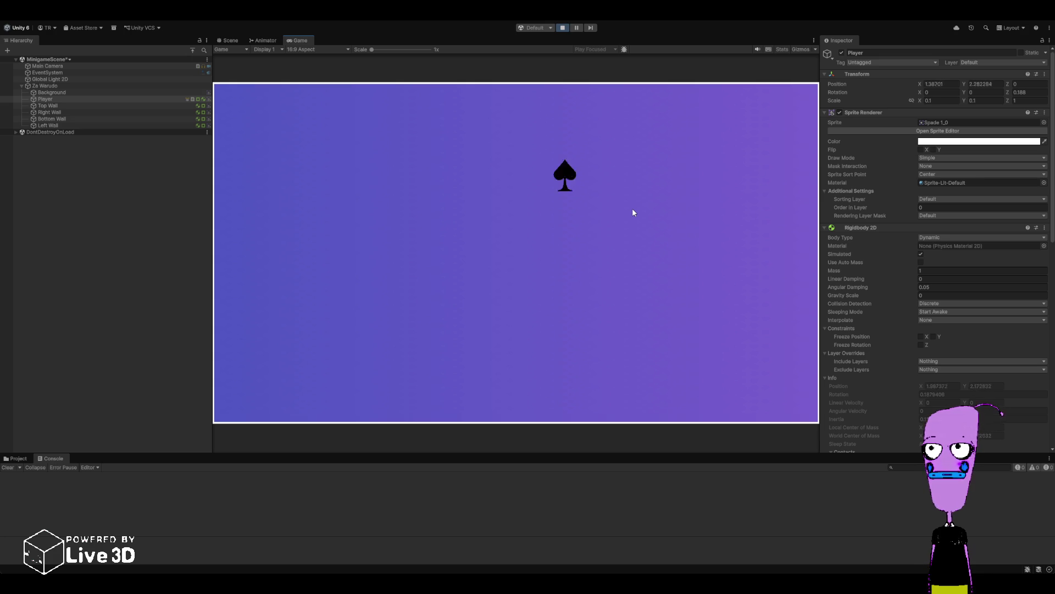